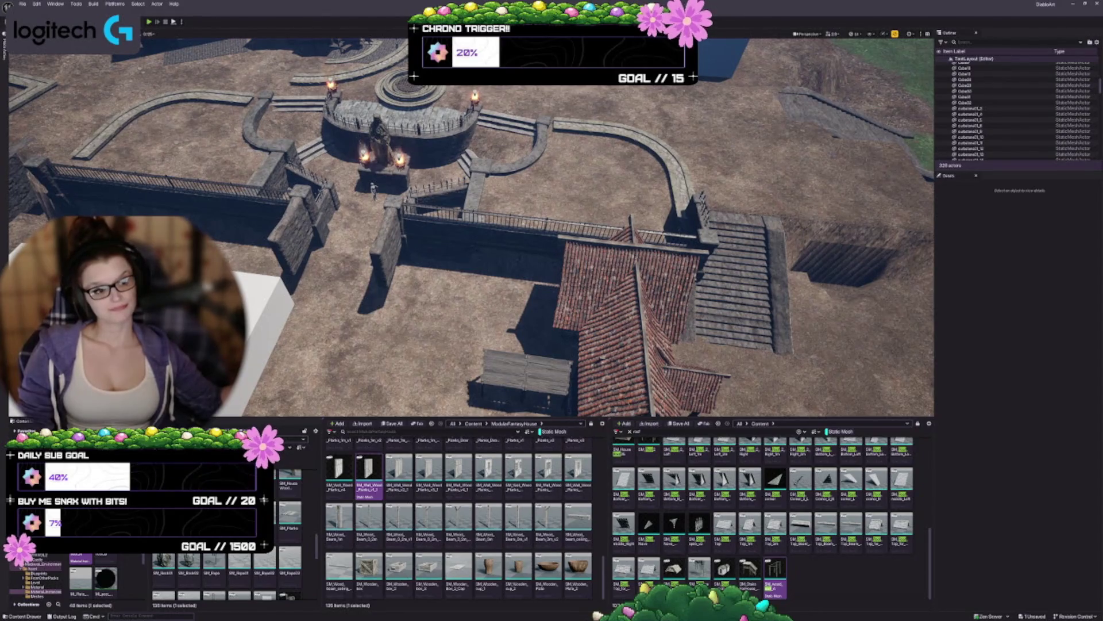
# Dolly in and move forward over the castle toward the statue plaza and roofs.
pyautogui.scroll(5, 419, 199)
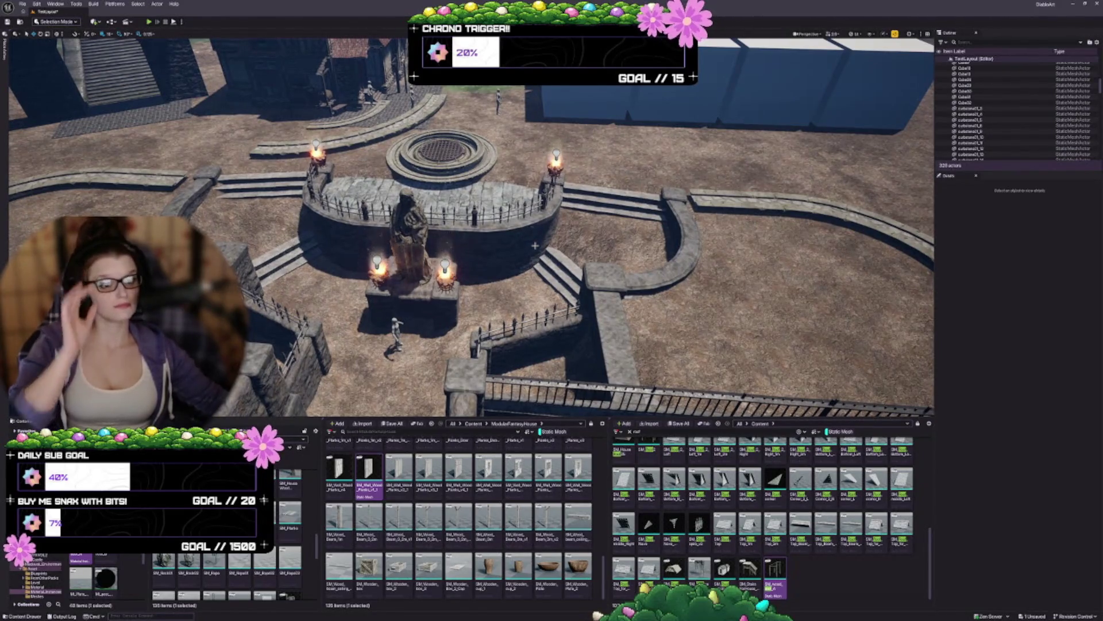
pyautogui.moveTo(540, 253)
pyautogui.mouseDown()
pyautogui.moveTo(553, 242)
pyautogui.moveTo(519, 204)
pyautogui.moveTo(514, 178)
pyautogui.mouseUp()
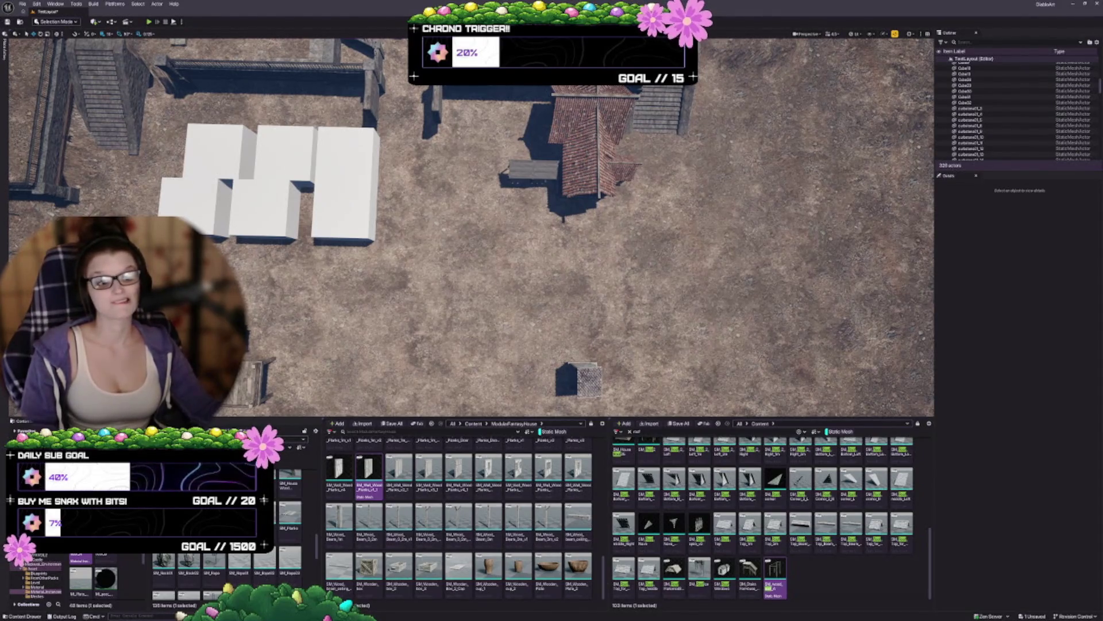
# Tilt the view to look across the courtyard at the walls, stairs and house.
pyautogui.moveTo(471, 259); pyautogui.dragTo(471, 224)
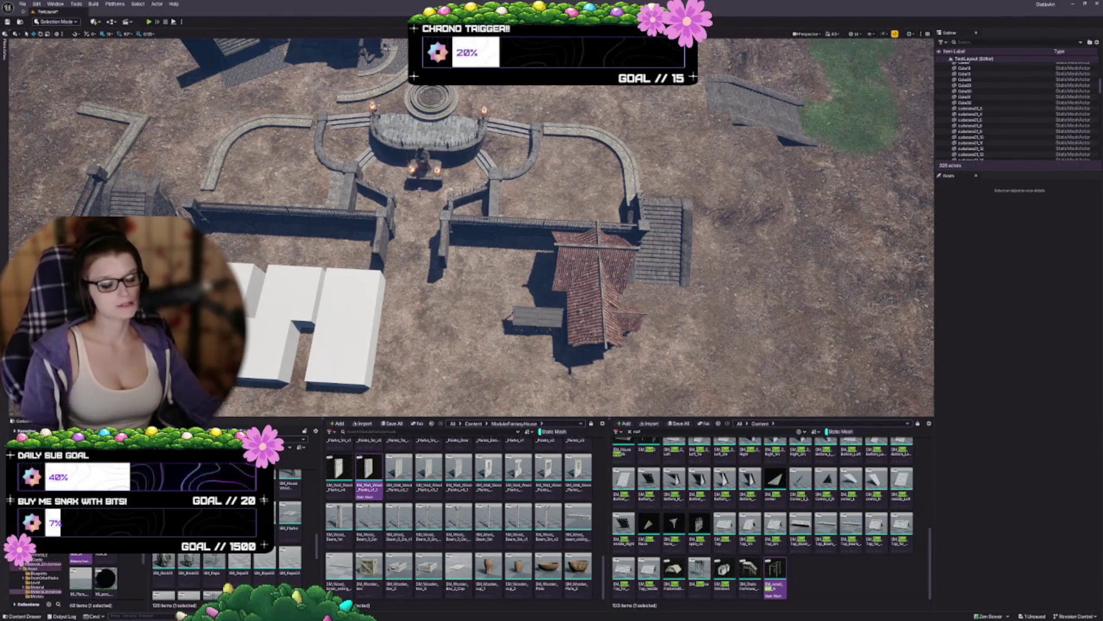
pyautogui.scroll(10, 345, 223)
pyautogui.moveTo(471, 230); pyautogui.dragTo(472, 161)
pyautogui.scroll(-5, 685, 237)
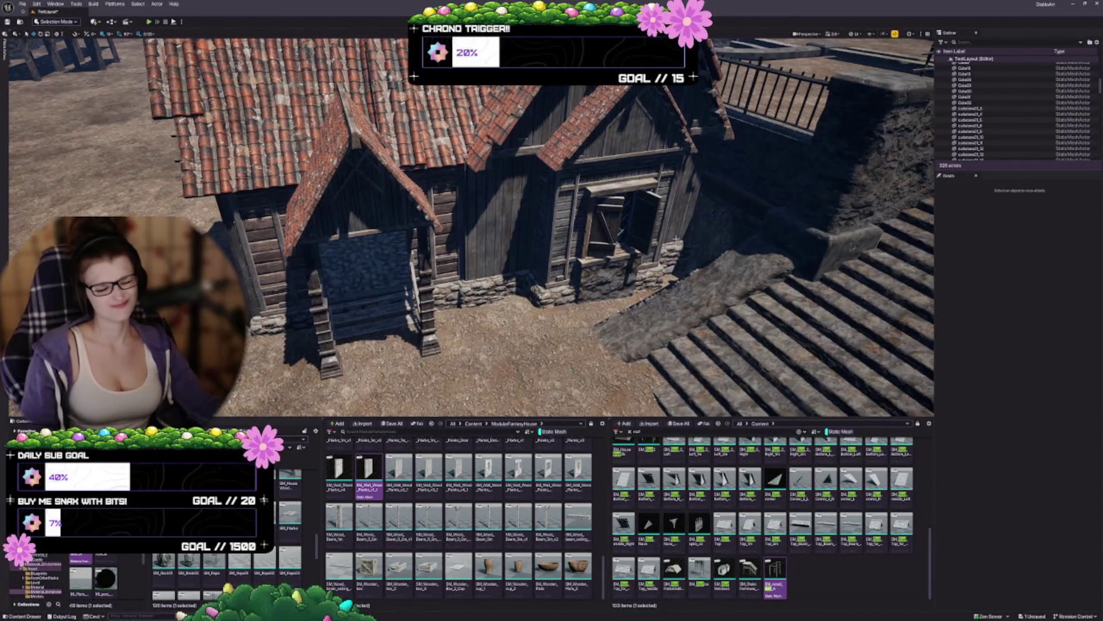
pyautogui.moveTo(471, 230)
pyautogui.mouseDown()
pyautogui.moveTo(471, 276)
pyautogui.moveTo(403, 275)
pyautogui.moveTo(373, 261)
pyautogui.mouseUp()
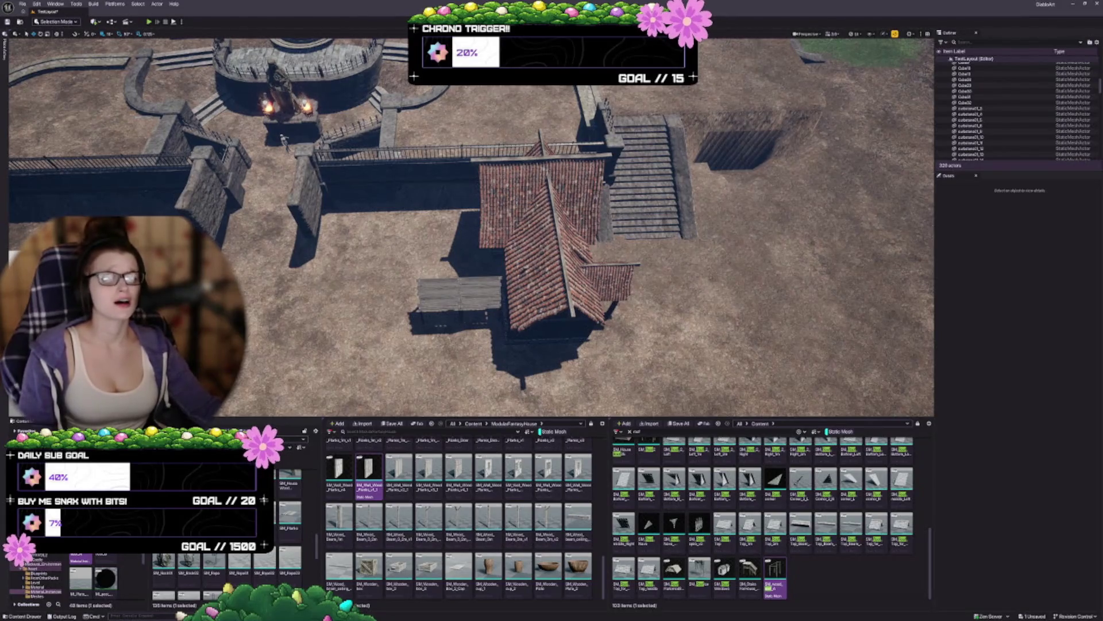
pyautogui.press('a')
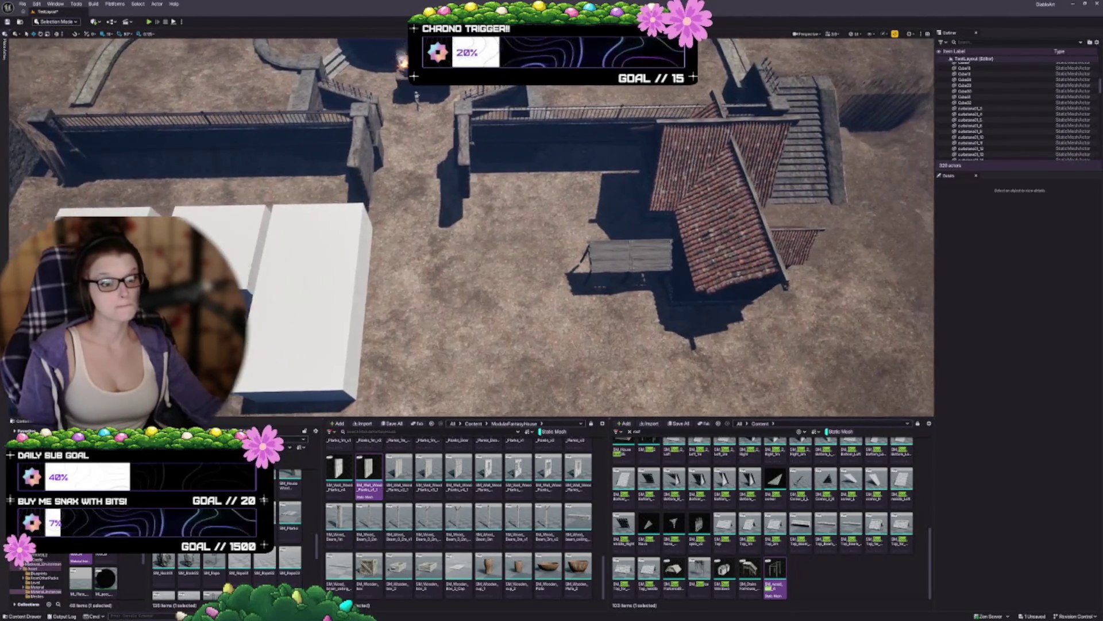
pyautogui.press('w')
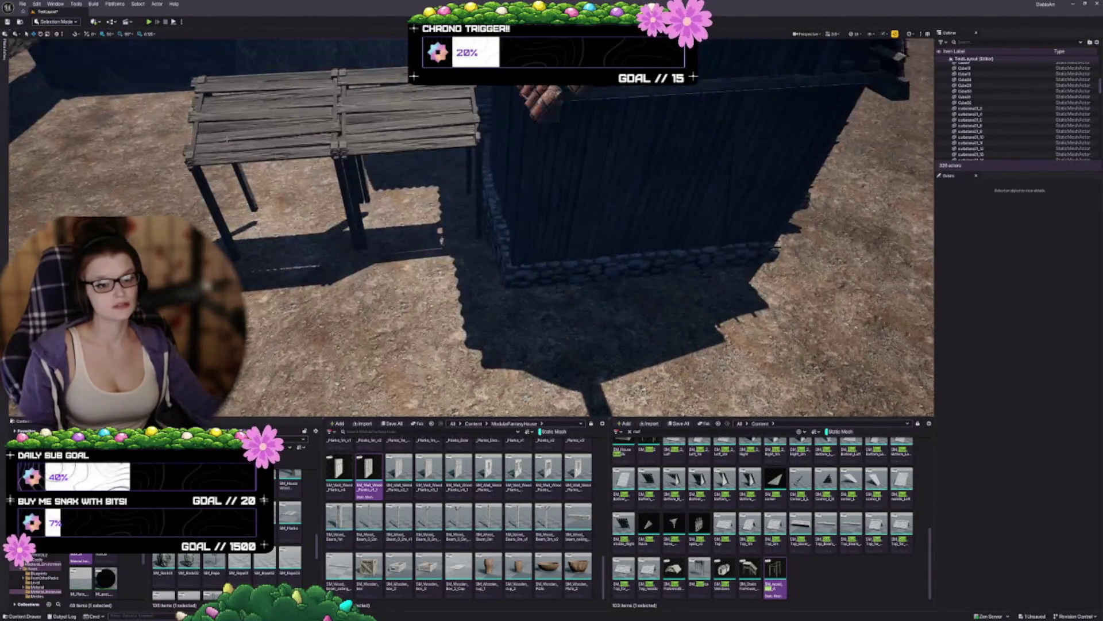
# Select the two wooden market tables and frame them in view.
pyautogui.click(319, 242)
pyautogui.keyDown('ctrl'); pyautogui.click(402, 115); pyautogui.keyUp('ctrl')
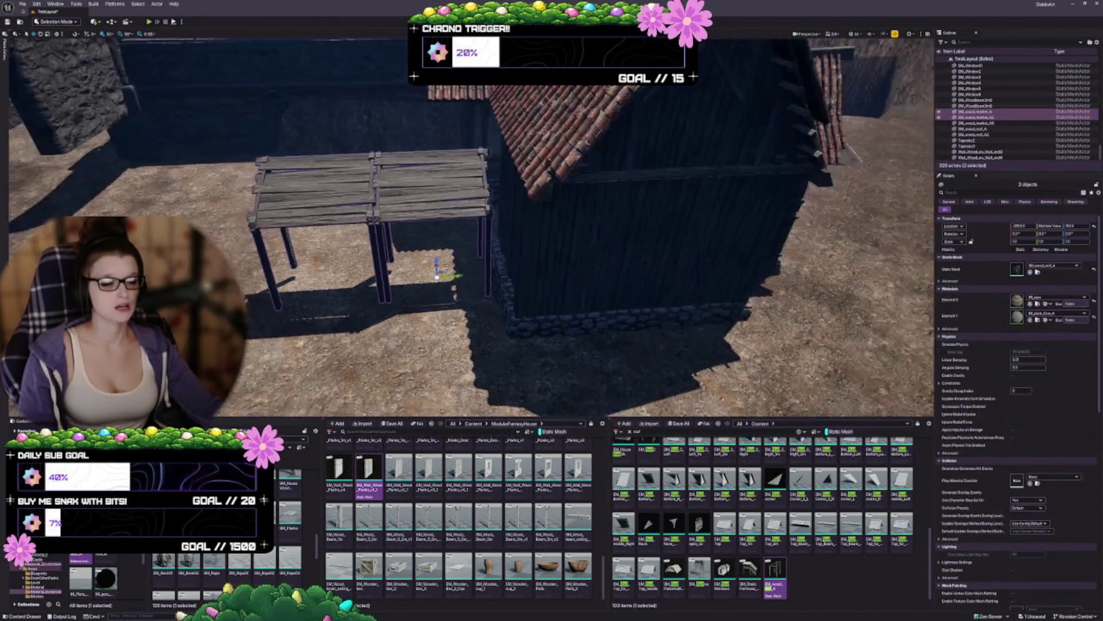
pyautogui.press('s')
# Add the house wall pieces and further house parts to the selection, framing them.
pyautogui.keyDown('ctrl'); pyautogui.click(499, 267); pyautogui.keyUp('ctrl')
pyautogui.keyDown('ctrl'); pyautogui.click(535, 241); pyautogui.keyUp('ctrl')
pyautogui.keyDown('ctrl'); pyautogui.click(562, 234); pyautogui.keyUp('ctrl')
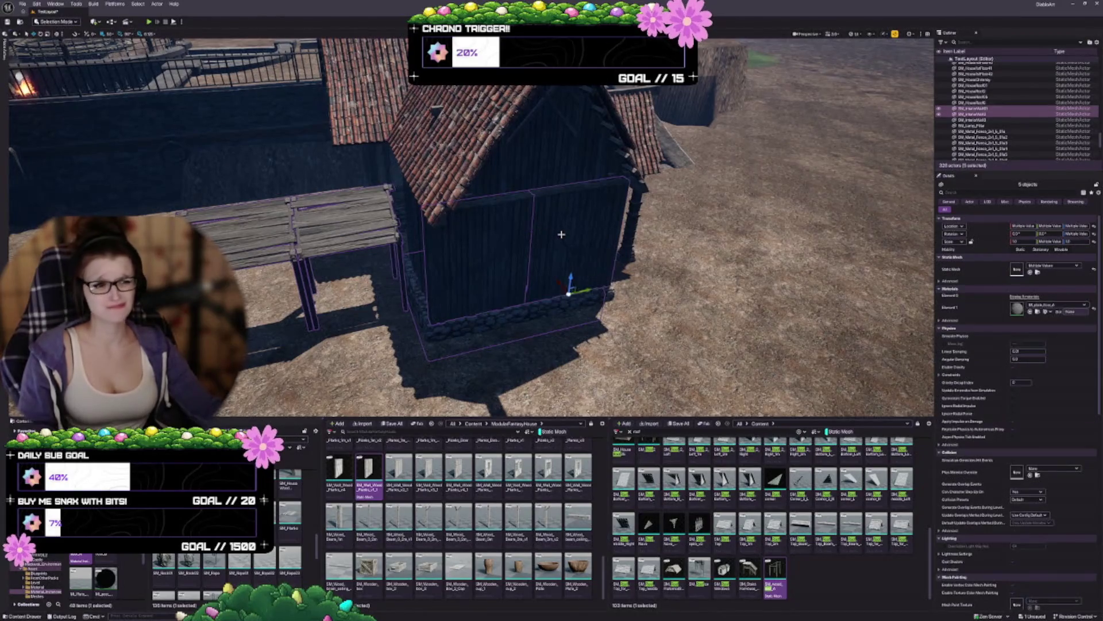
pyautogui.keyDown('ctrl'); pyautogui.click(547, 155); pyautogui.keyUp('ctrl')
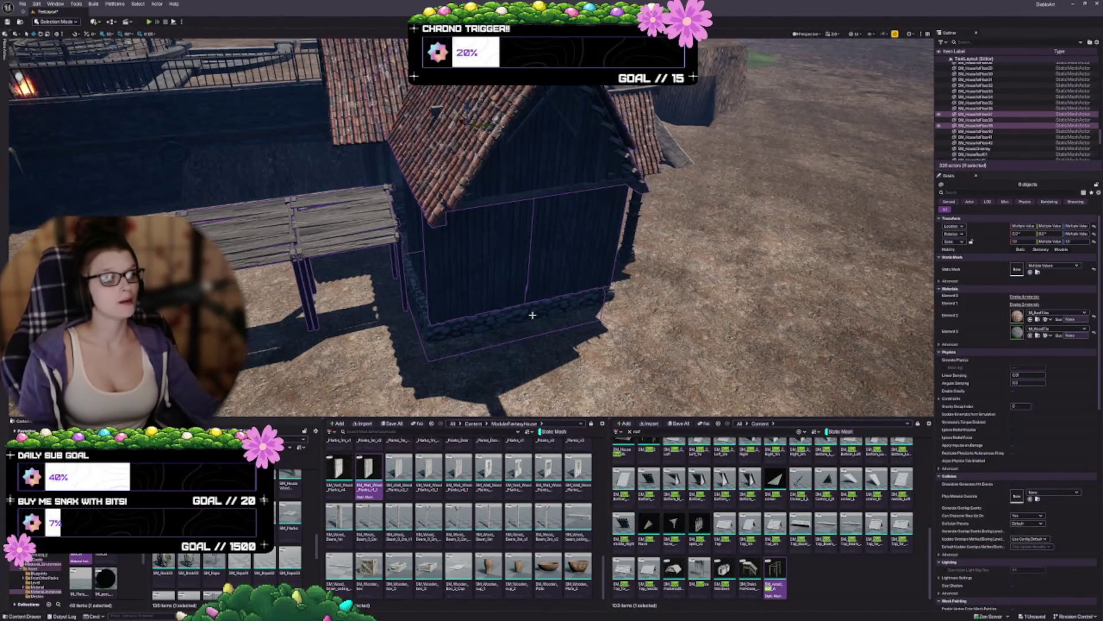
pyautogui.press('f')
pyautogui.keyDown('ctrl'); pyautogui.click(310, 315); pyautogui.keyUp('ctrl')
pyautogui.press('f')
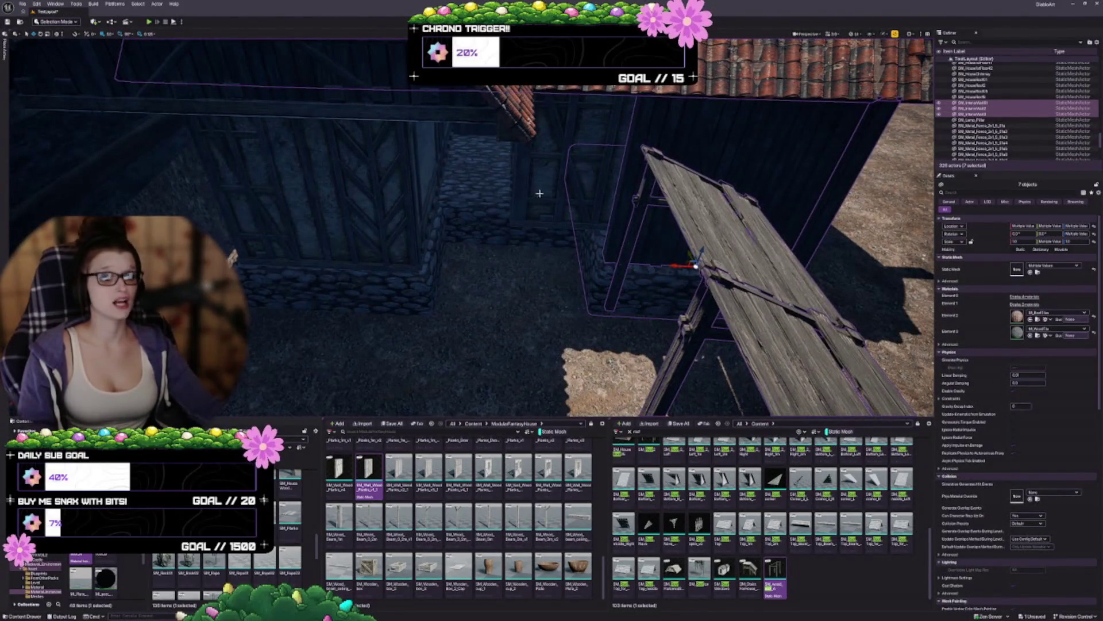
# Add the cobblestone wall and the remaining roof and wall pieces to the selection.
pyautogui.keyDown('ctrl'); pyautogui.click(546, 177); pyautogui.keyUp('ctrl')
pyautogui.keyDown('ctrl'); pyautogui.click(477, 210); pyautogui.keyUp('ctrl')
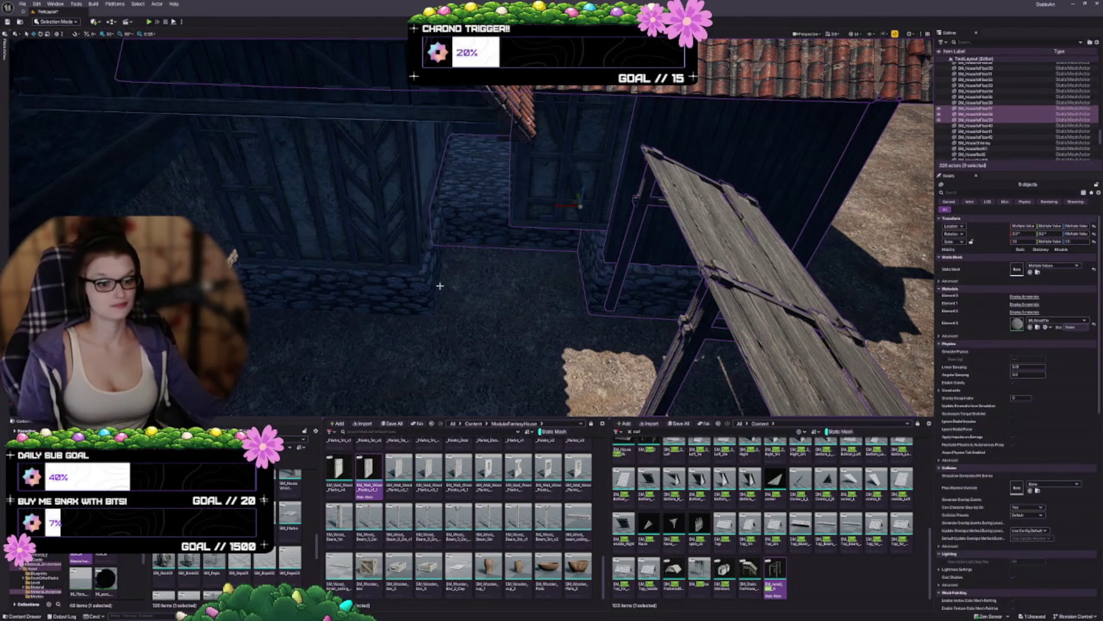
pyautogui.keyDown('ctrl'); pyautogui.click(406, 299); pyautogui.keyUp('ctrl')
pyautogui.press('f')
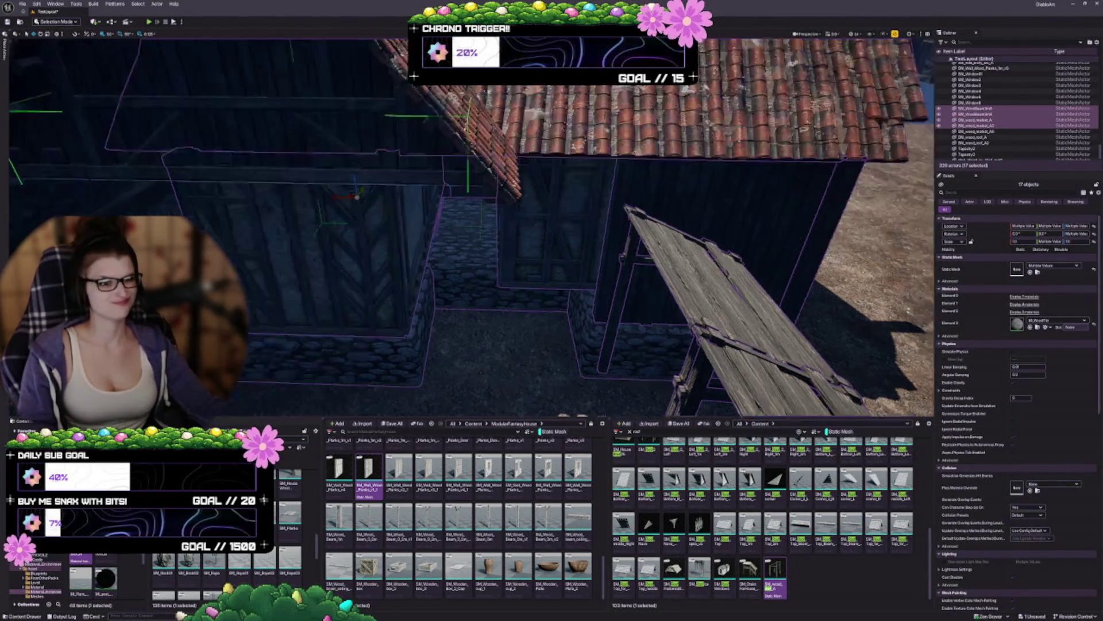
pyautogui.keyDown('ctrl'); pyautogui.click(280, 306); pyautogui.keyUp('ctrl')
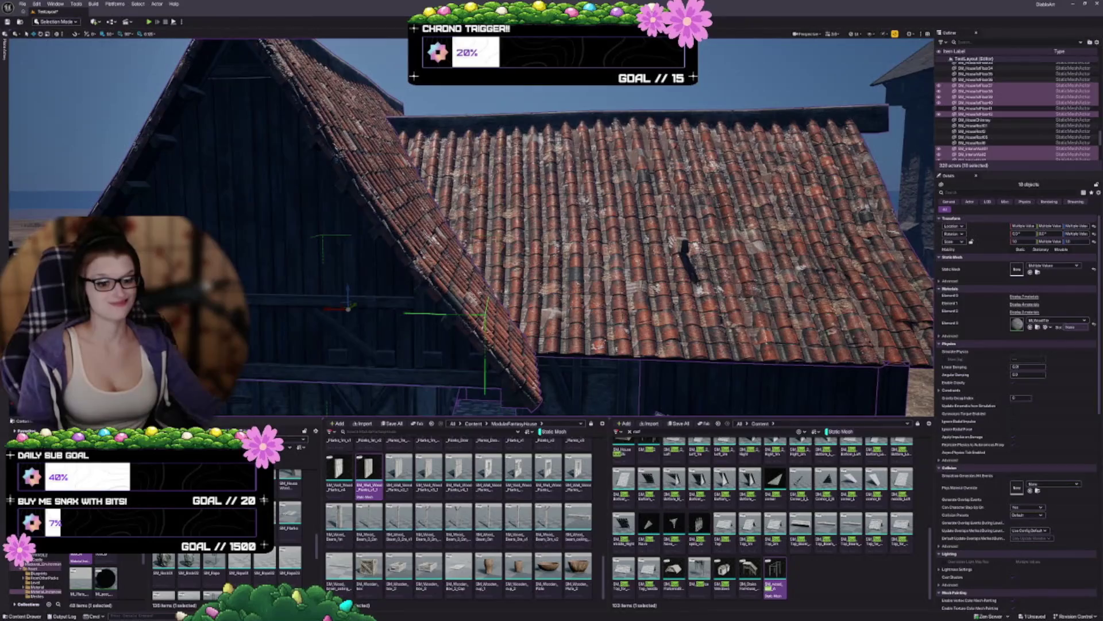
pyautogui.press('f')
# Add the front roof piece, the wall beneath it, the stair railing and the porch pieces.
pyautogui.moveTo(471, 230)
pyautogui.mouseDown()
pyautogui.moveTo(551, 224)
pyautogui.moveTo(529, 242)
pyautogui.mouseUp()
pyautogui.keyDown('ctrl'); pyautogui.click(517, 184); pyautogui.keyUp('ctrl')
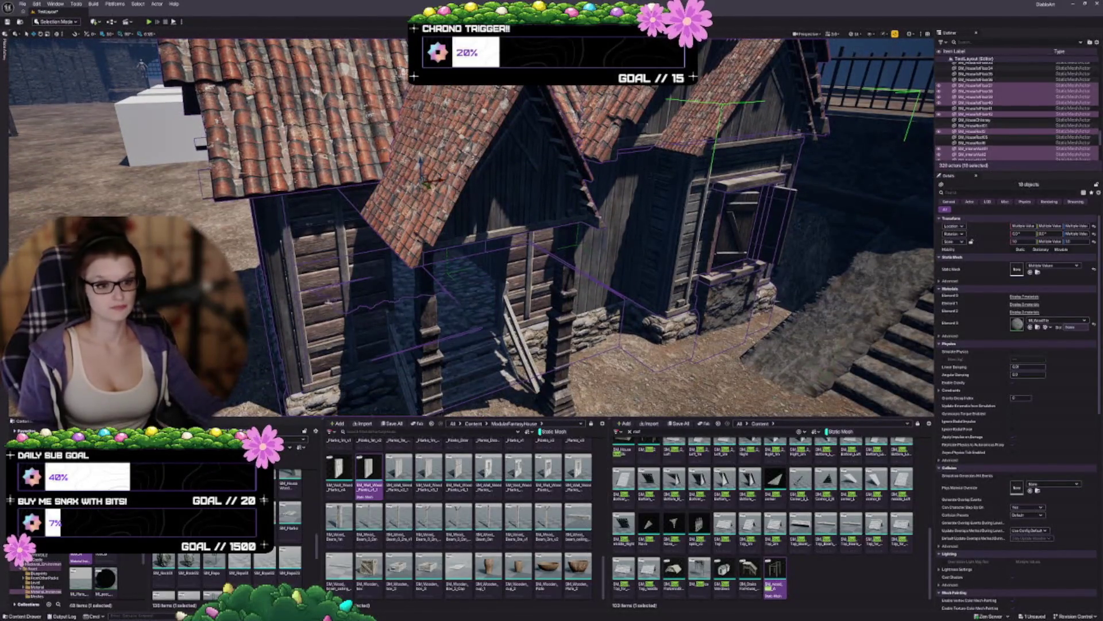
pyautogui.keyDown('ctrl'); pyautogui.click(326, 296); pyautogui.keyUp('ctrl')
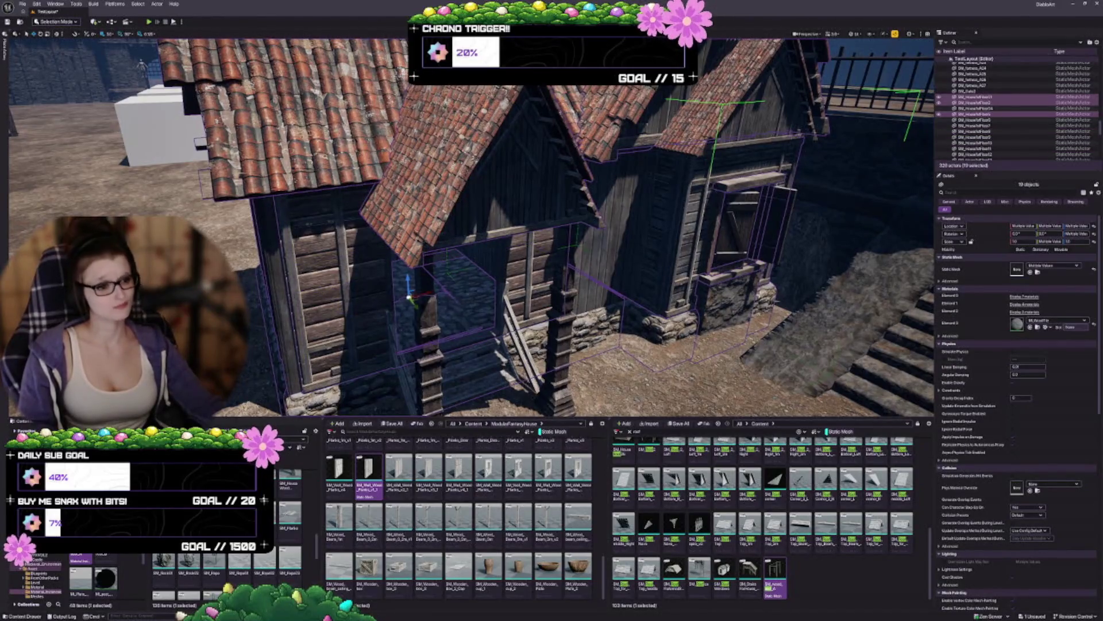
pyautogui.keyDown('ctrl'); pyautogui.click(485, 365); pyautogui.keyUp('ctrl')
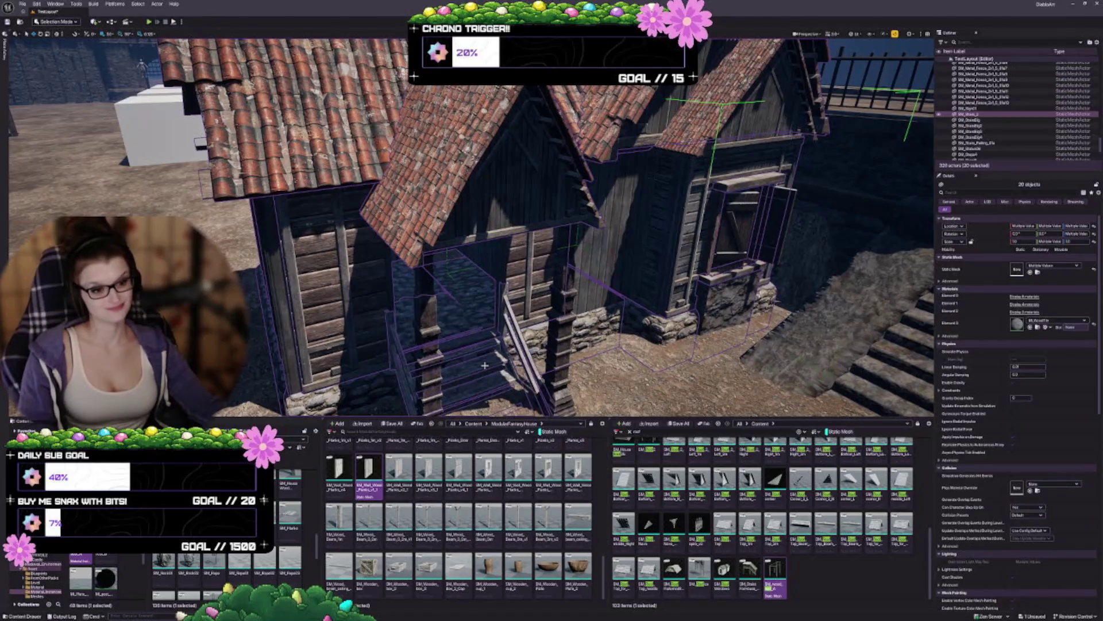
pyautogui.keyDown('ctrl'); pyautogui.click(419, 304); pyautogui.keyUp('ctrl')
pyautogui.keyDown('ctrl'); pyautogui.click(551, 403); pyautogui.keyUp('ctrl')
pyautogui.press('f')
# Move around to face the front porch and add one more house piece.
pyautogui.moveTo(552, 229)
pyautogui.mouseDown()
pyautogui.moveTo(666, 230)
pyautogui.moveTo(666, 190)
pyautogui.mouseUp()
pyautogui.press('w')
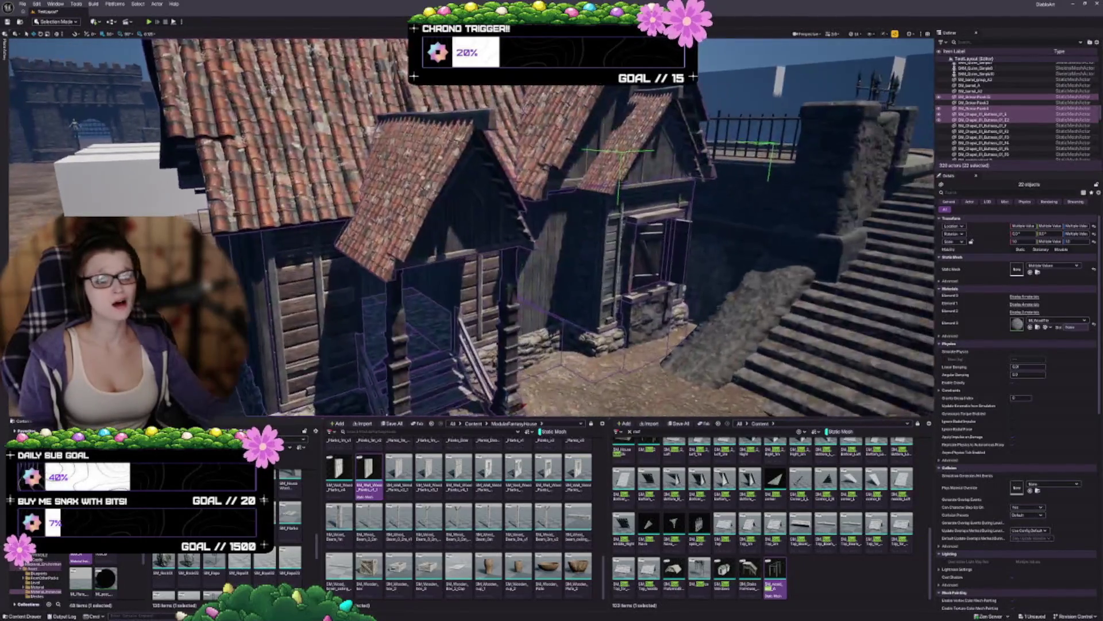
pyautogui.press('w')
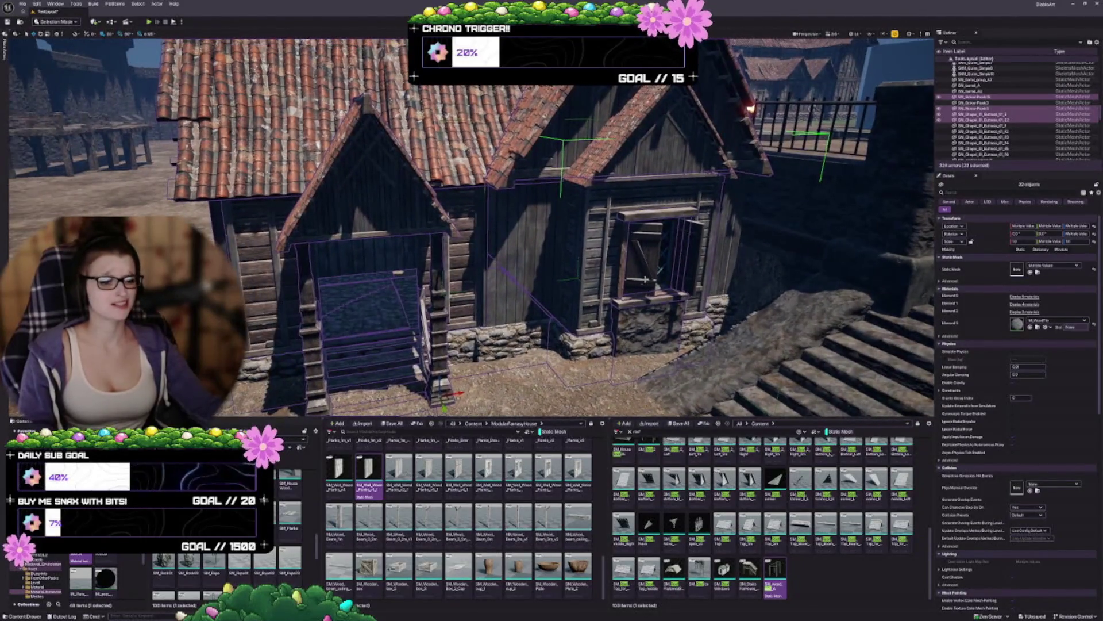
pyautogui.press('w')
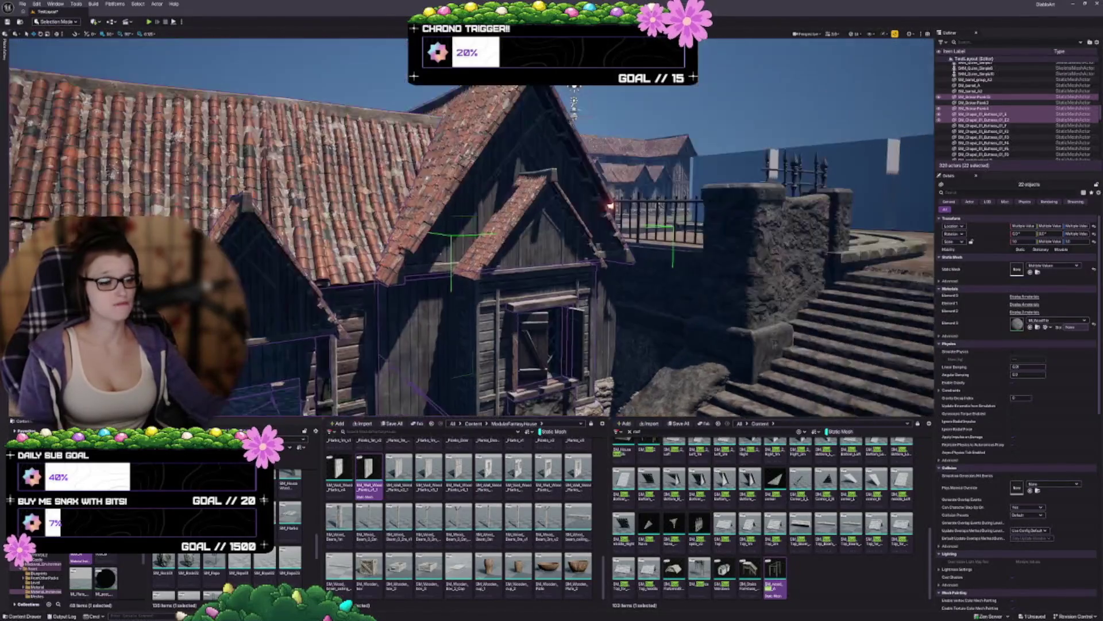
pyautogui.keyDown('ctrl'); pyautogui.click(540, 242); pyautogui.keyUp('ctrl')
pyautogui.press('q')
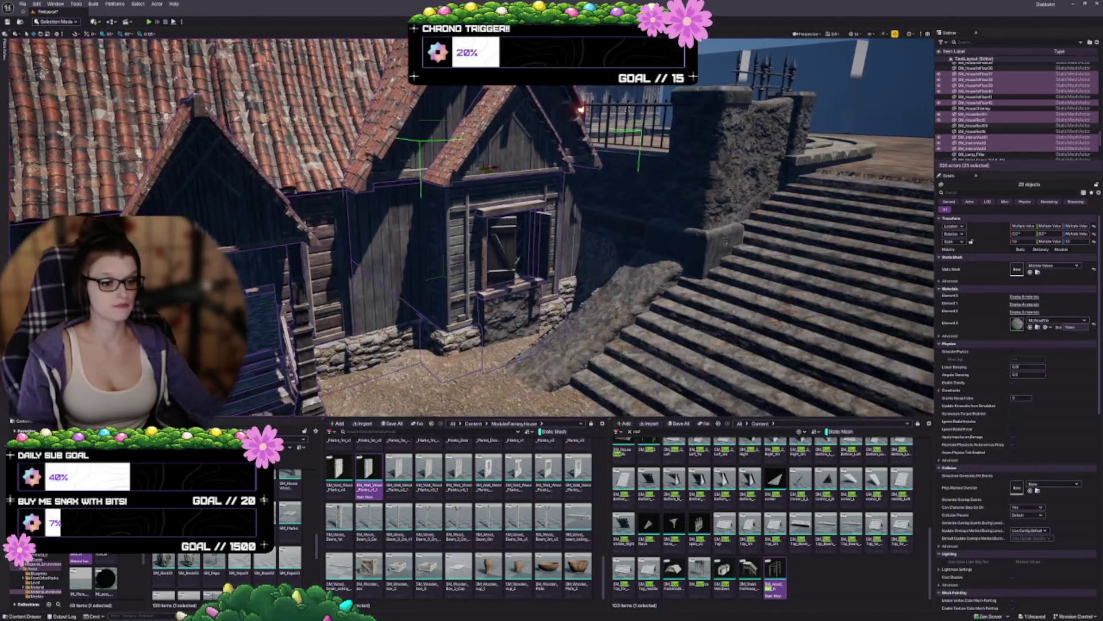
pyautogui.press('w')
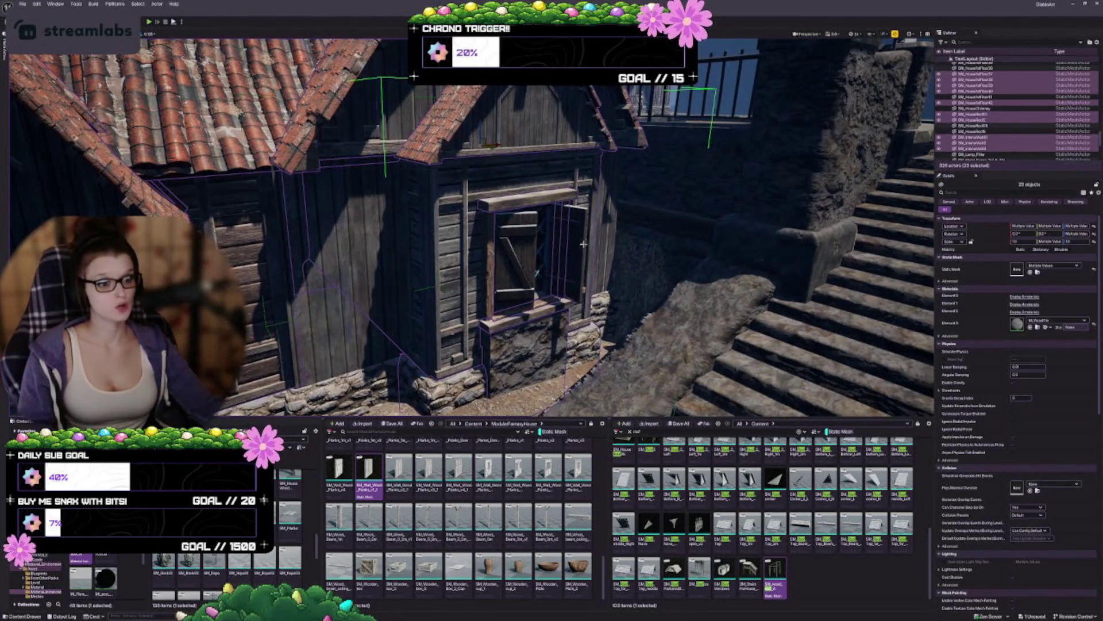
# Add both window shutters, another house mesh and two wooden walls, reaching 28 actors.
pyautogui.keyDown('ctrl'); pyautogui.click(583, 244); pyautogui.keyUp('ctrl')
pyautogui.keyDown('ctrl'); pyautogui.click(528, 247); pyautogui.keyUp('ctrl')
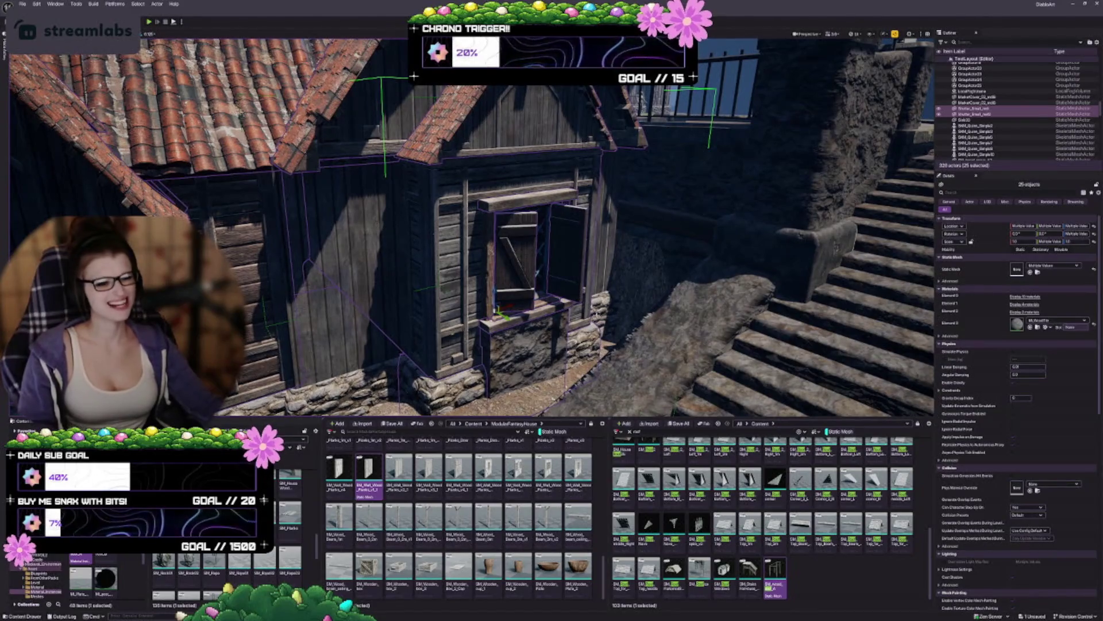
pyautogui.keyDown('ctrl'); pyautogui.click(610, 315); pyautogui.keyUp('ctrl')
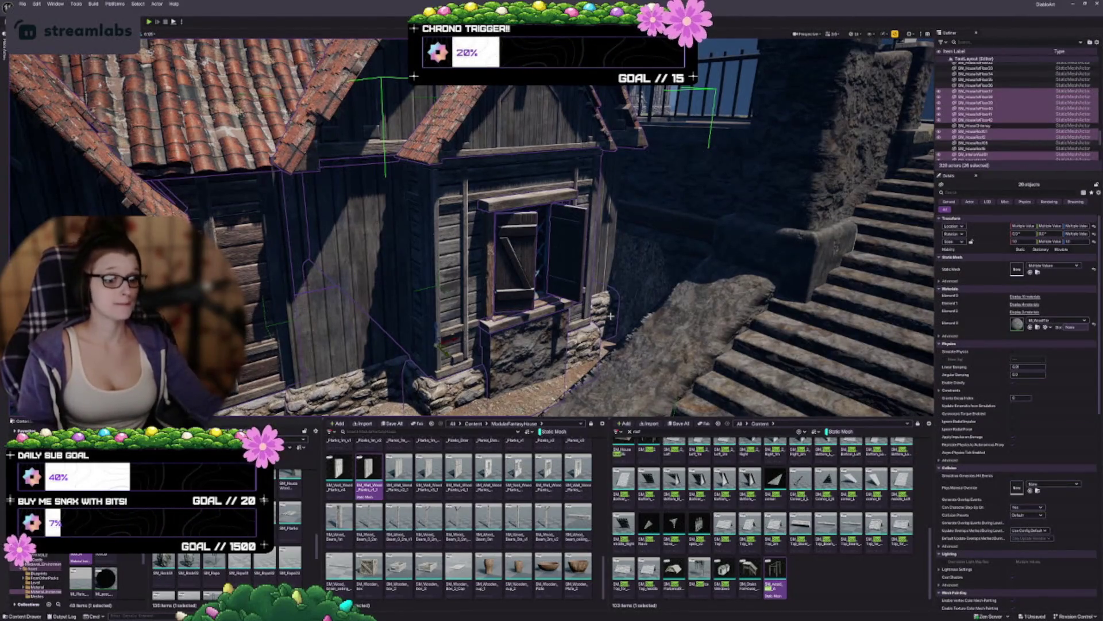
pyautogui.keyDown('ctrl'); pyautogui.click(336, 230); pyautogui.keyUp('ctrl')
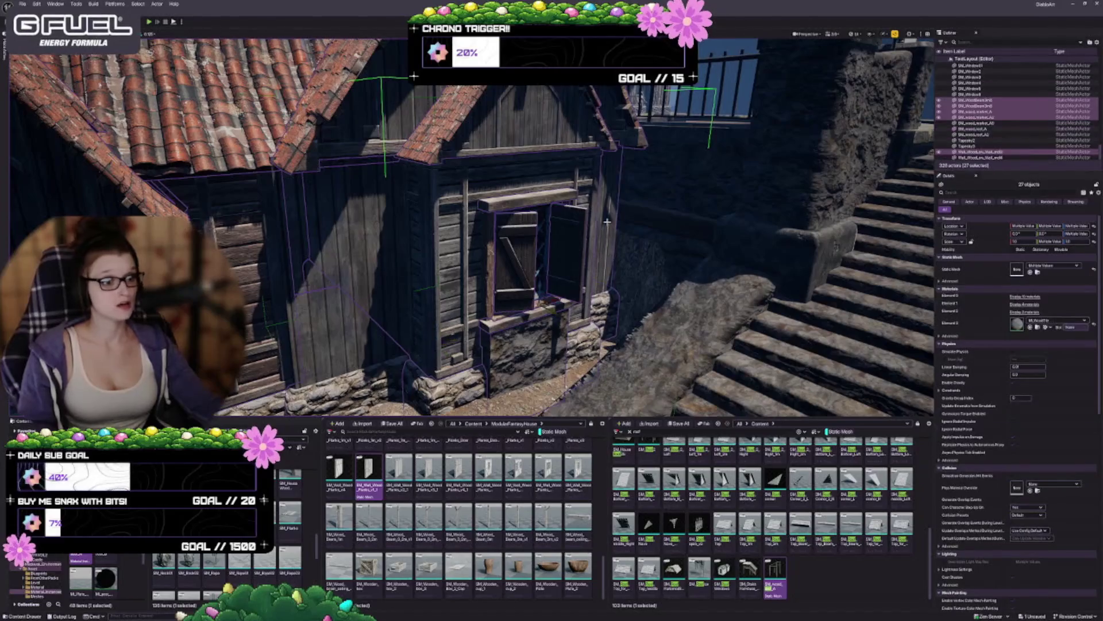
pyautogui.keyDown('ctrl'); pyautogui.click(380, 289); pyautogui.keyUp('ctrl')
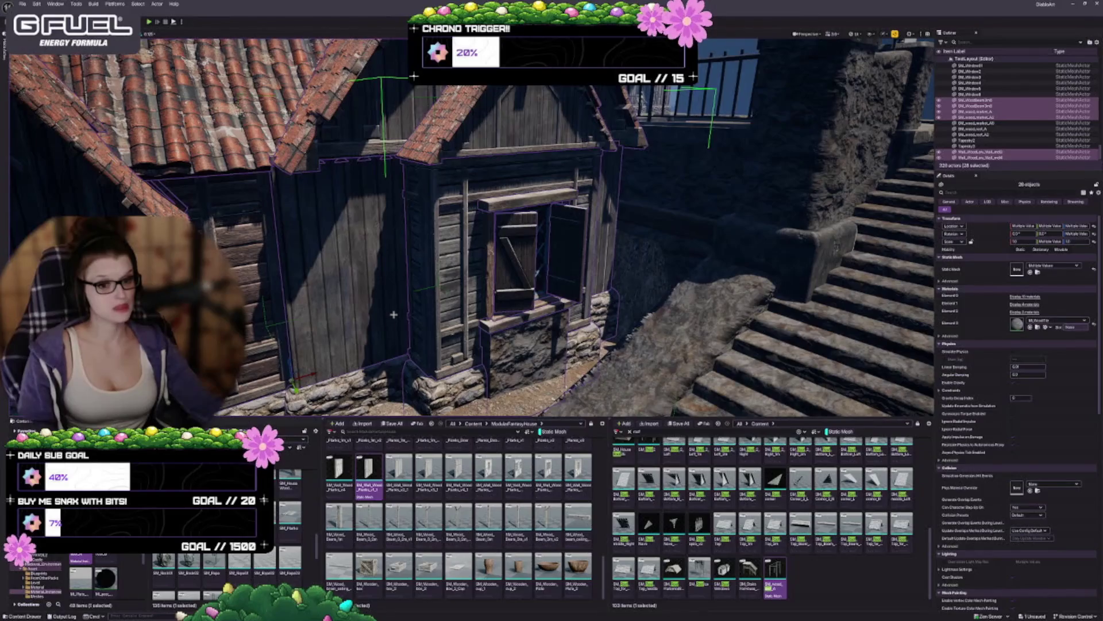
pyautogui.moveTo(517, 350)
pyautogui.mouseDown()
pyautogui.moveTo(506, 275)
pyautogui.moveTo(468, 273)
pyautogui.mouseUp()
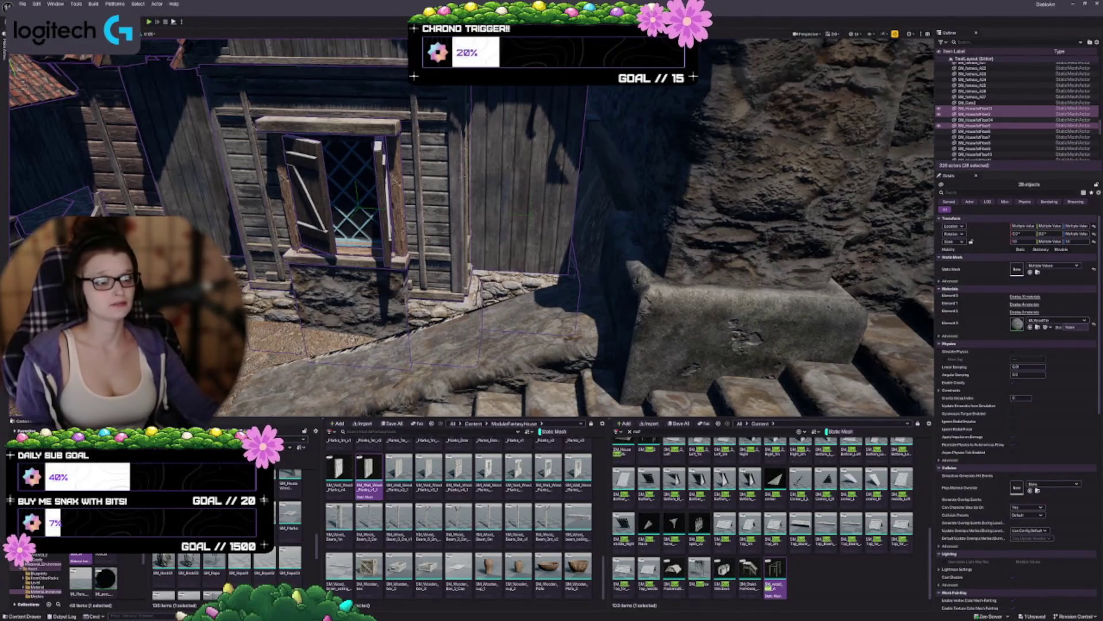
pyautogui.scroll(6, 549, 271)
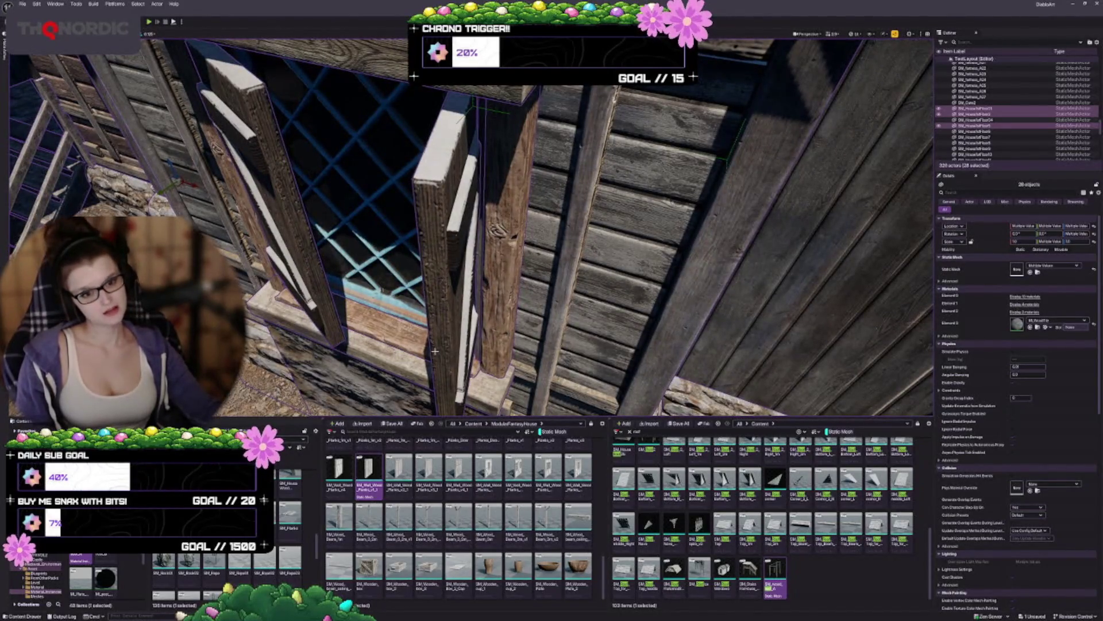
pyautogui.keyDown('ctrl'); pyautogui.click(375, 279); pyautogui.keyUp('ctrl')
pyautogui.keyDown('ctrl'); pyautogui.click(371, 269); pyautogui.keyUp('ctrl')
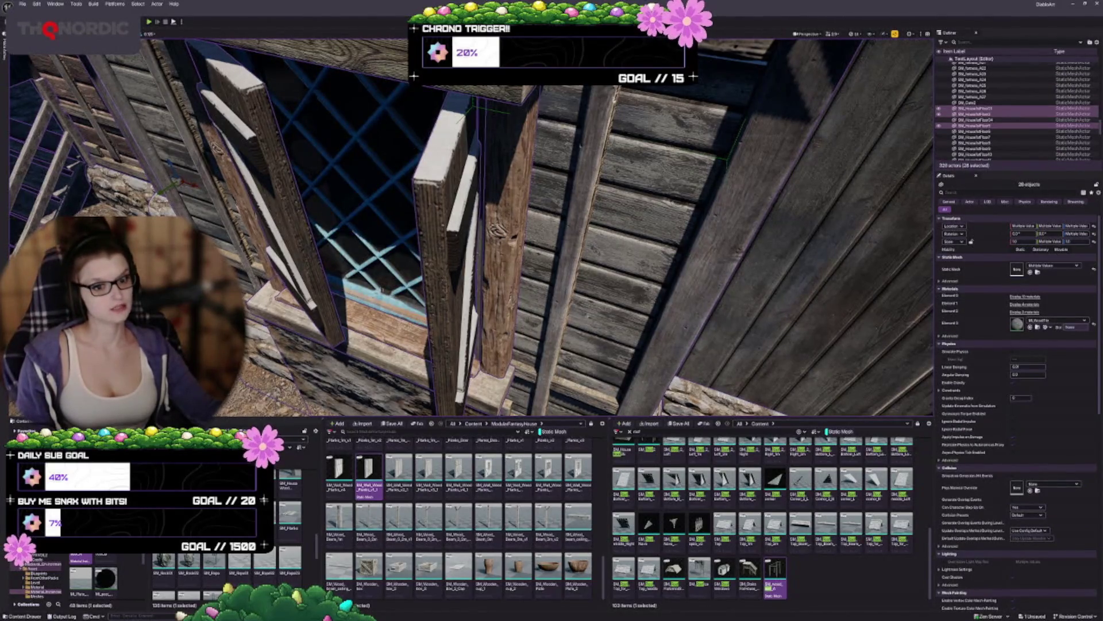
pyautogui.scroll(-5, 471, 227)
pyautogui.scroll(8, 471, 228)
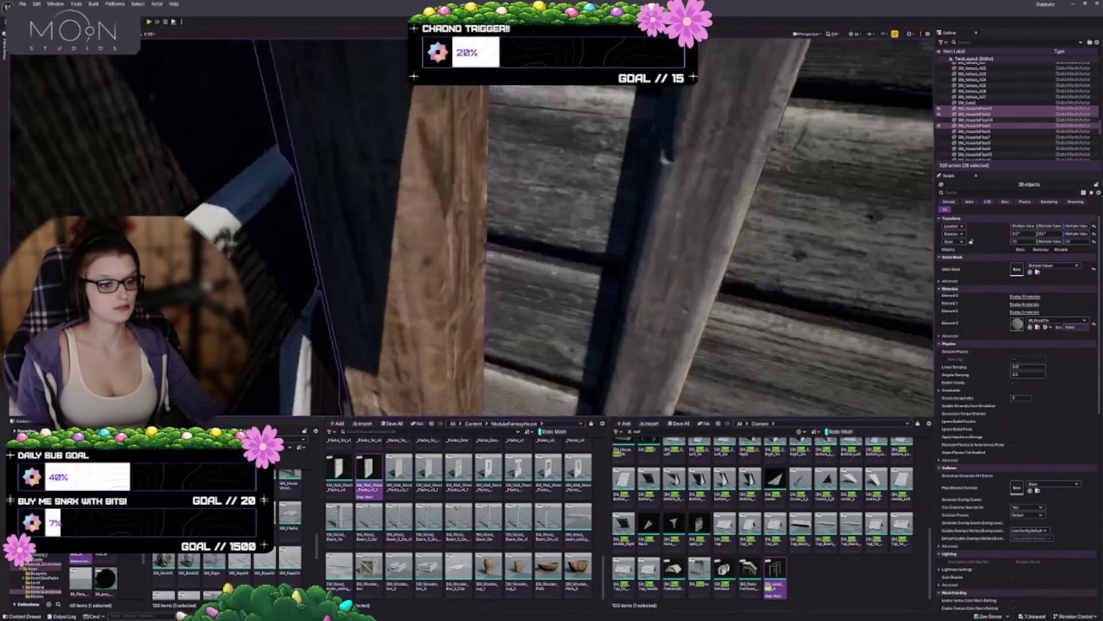
pyautogui.press('f')
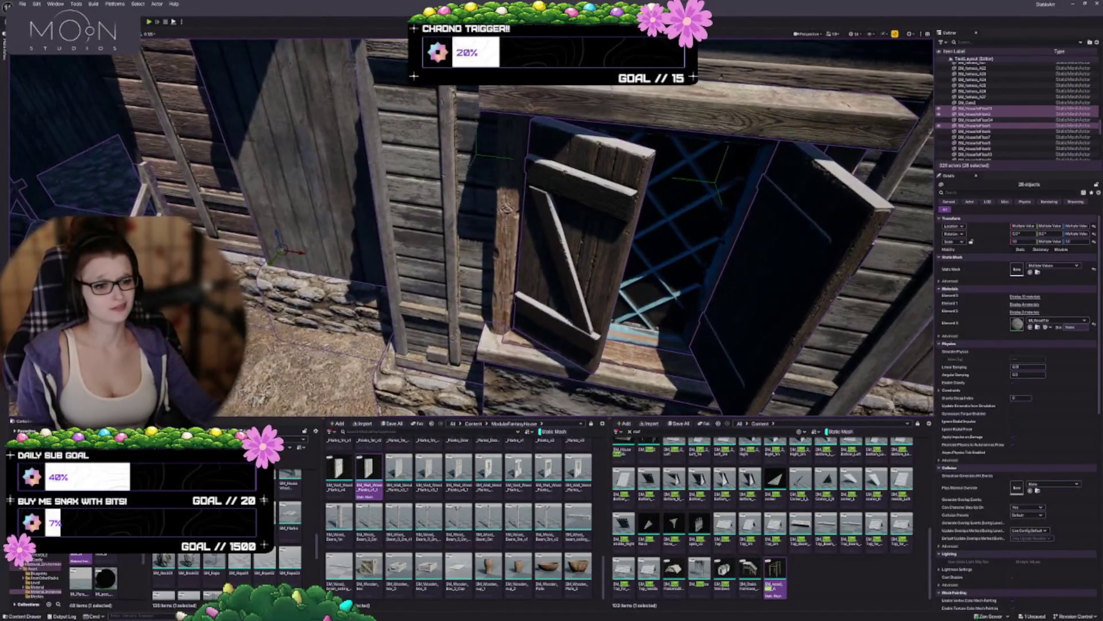
pyautogui.moveTo(472, 228); pyautogui.dragTo(500, 244)
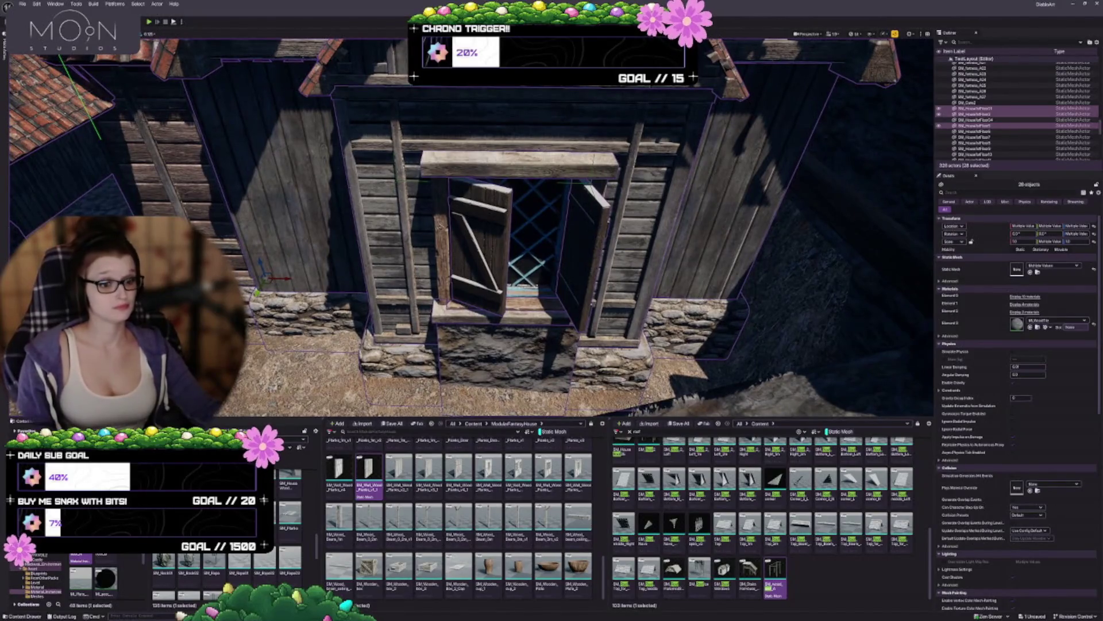
pyautogui.scroll(-6, 471, 228)
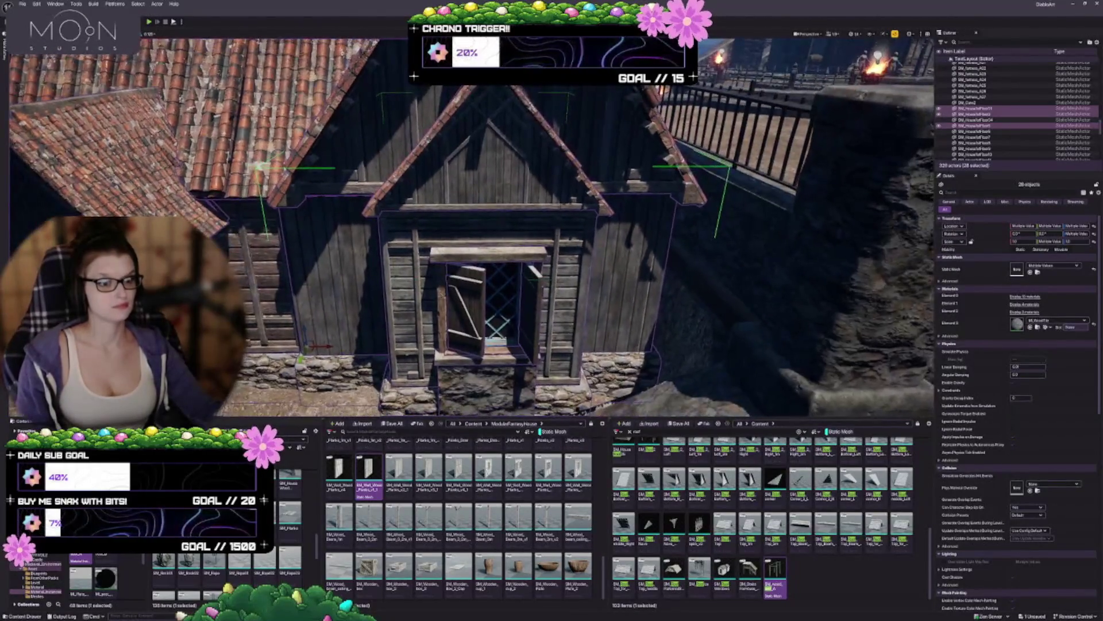
pyautogui.scroll(-6, 388, 259)
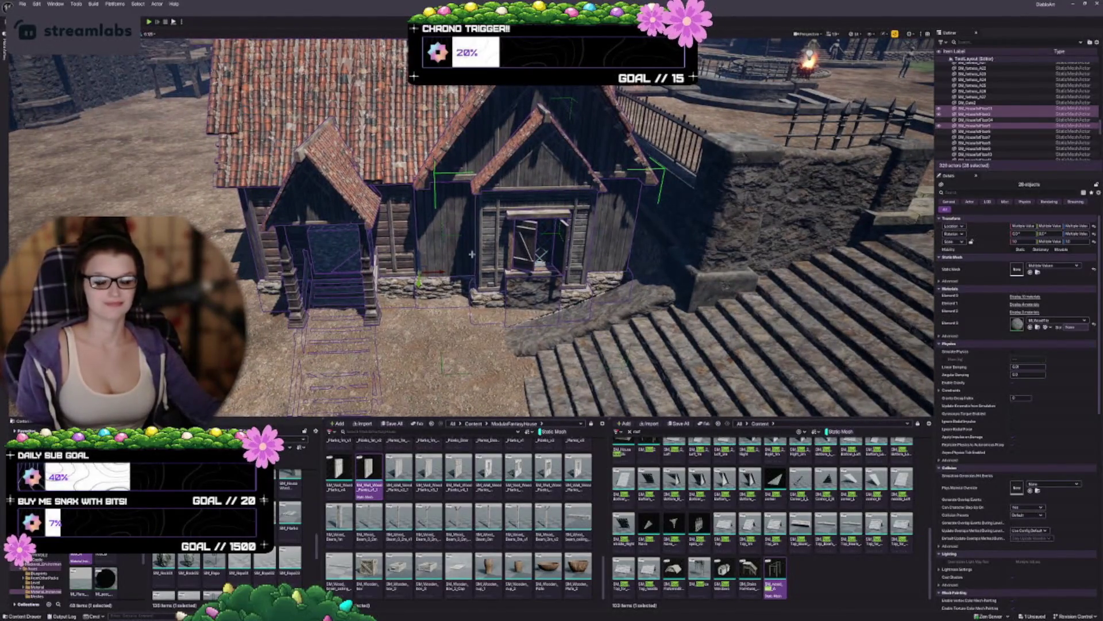
pyautogui.moveTo(471, 230); pyautogui.dragTo(226, 215)
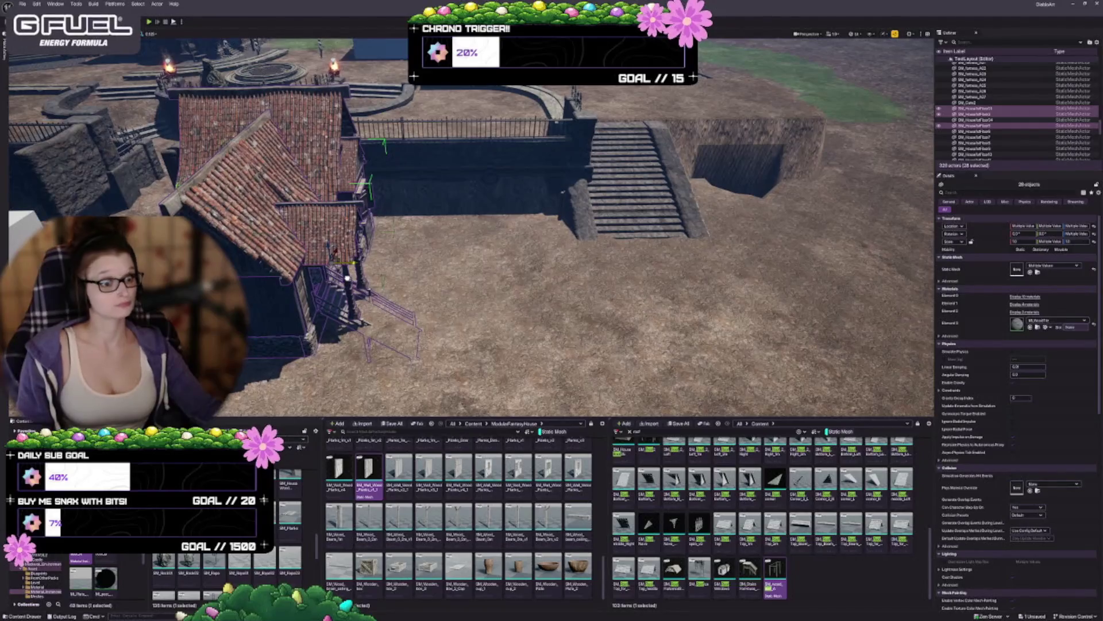
# Undo the recent house changes and pull the view back over the courtyard.
pyautogui.hotkey('ctrl', 'z')
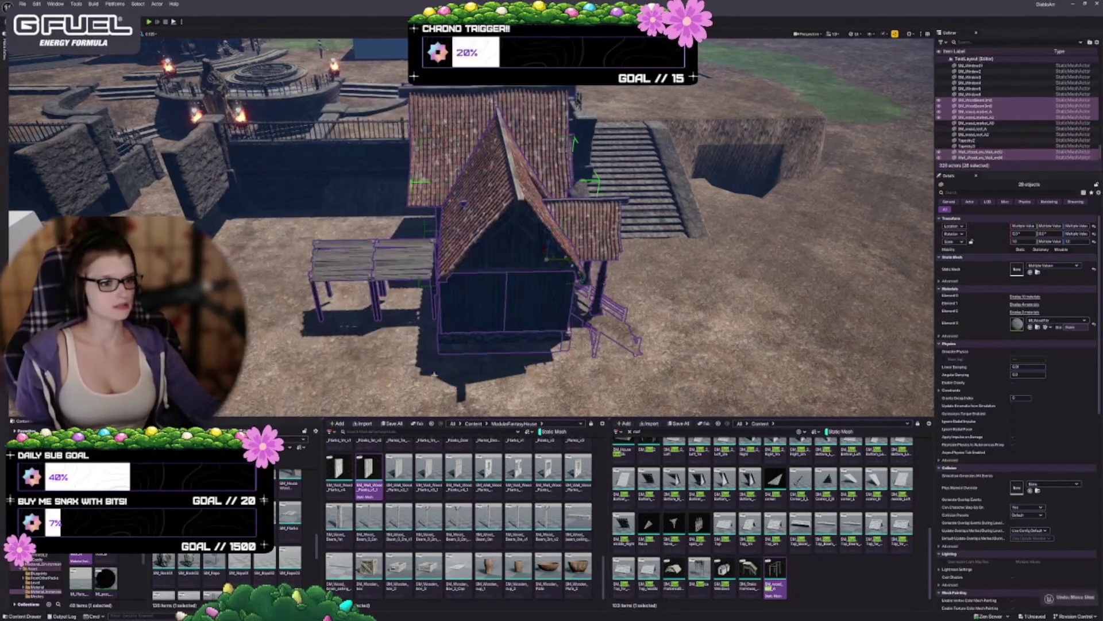
pyautogui.scroll(-5, 471, 230)
pyautogui.scroll(8, 471, 230)
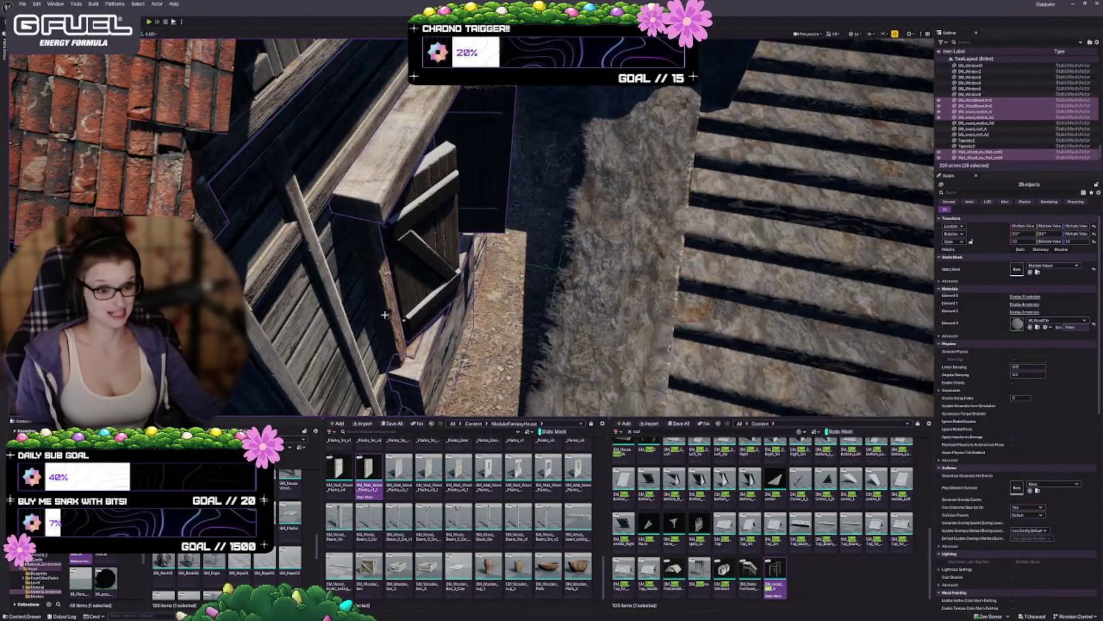
pyautogui.hotkey('ctrl', 'z')
pyautogui.scroll(-5, 472, 230)
pyautogui.scroll(-10, 471, 230)
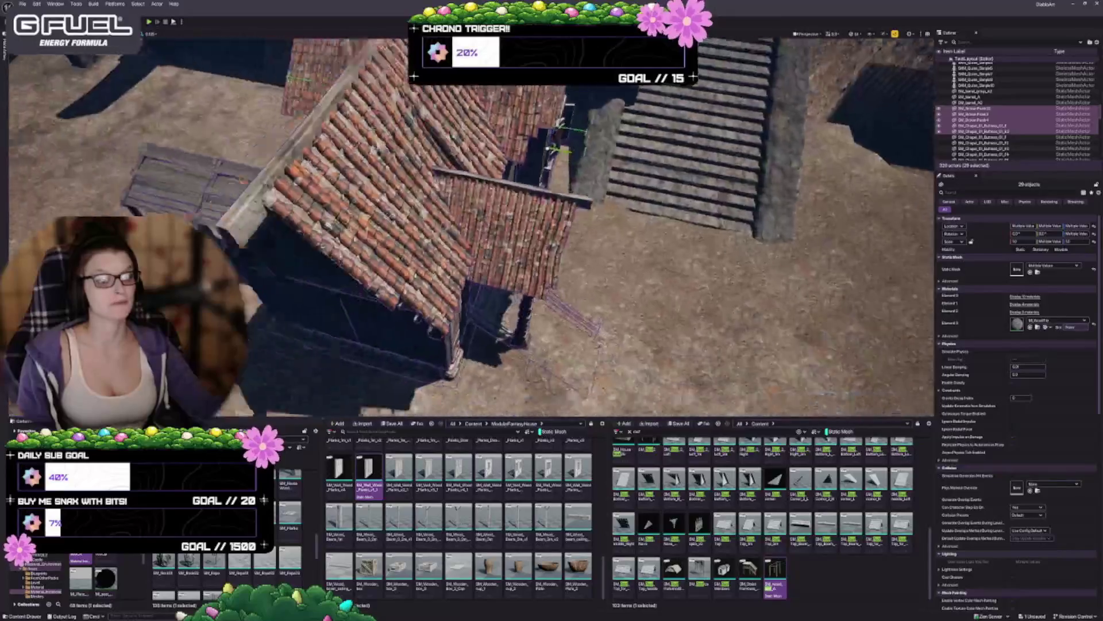
pyautogui.scroll(5, 471, 230)
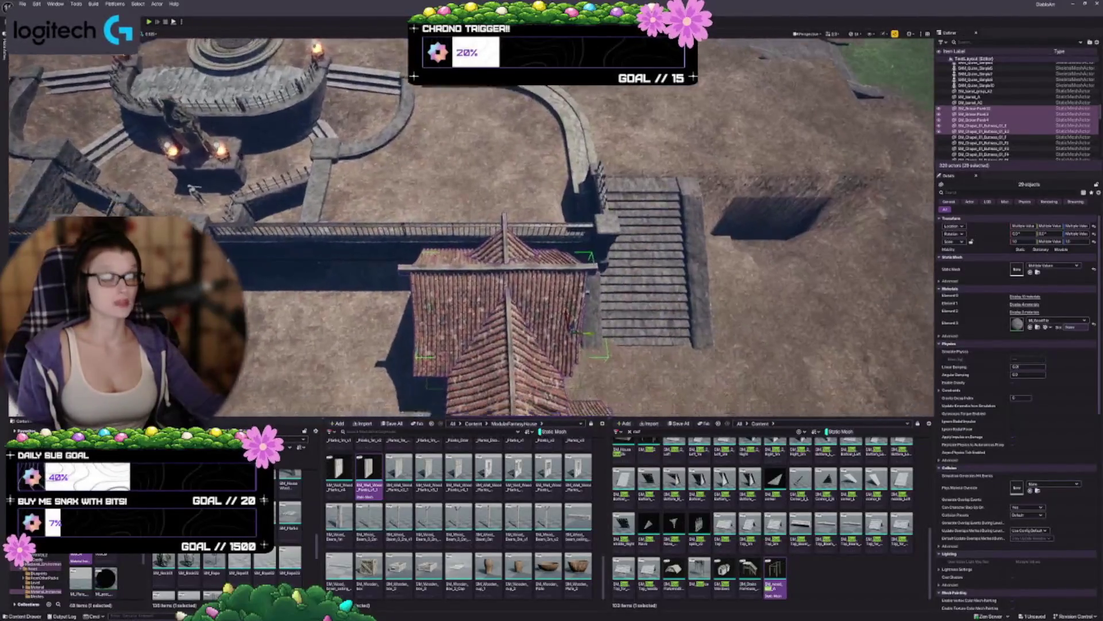
pyautogui.press('a')
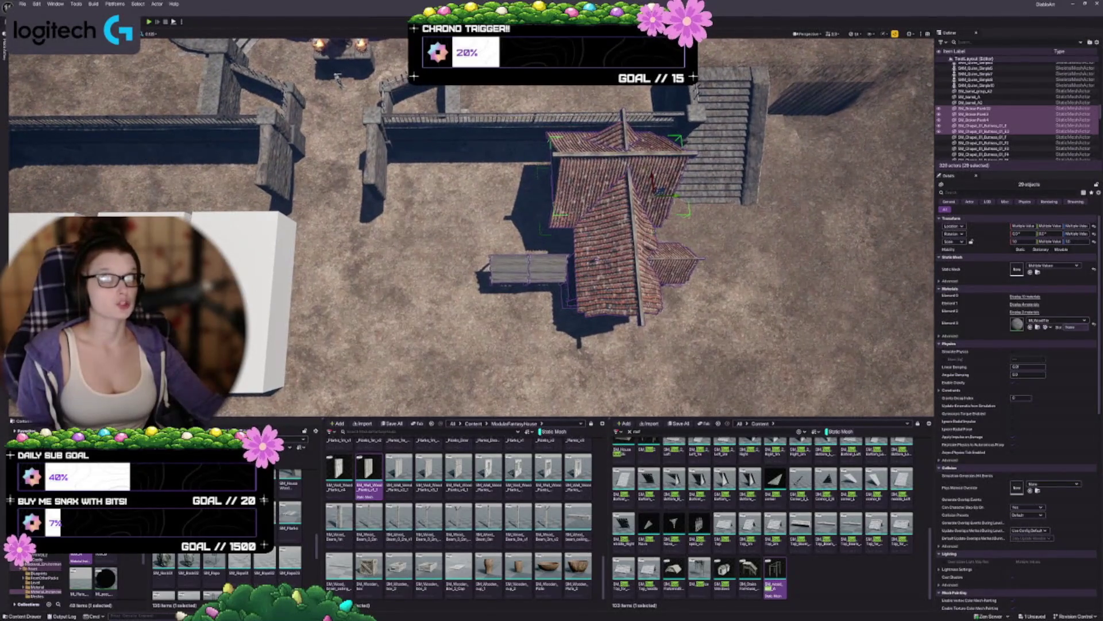
pyautogui.press('d')
pyautogui.press('s')
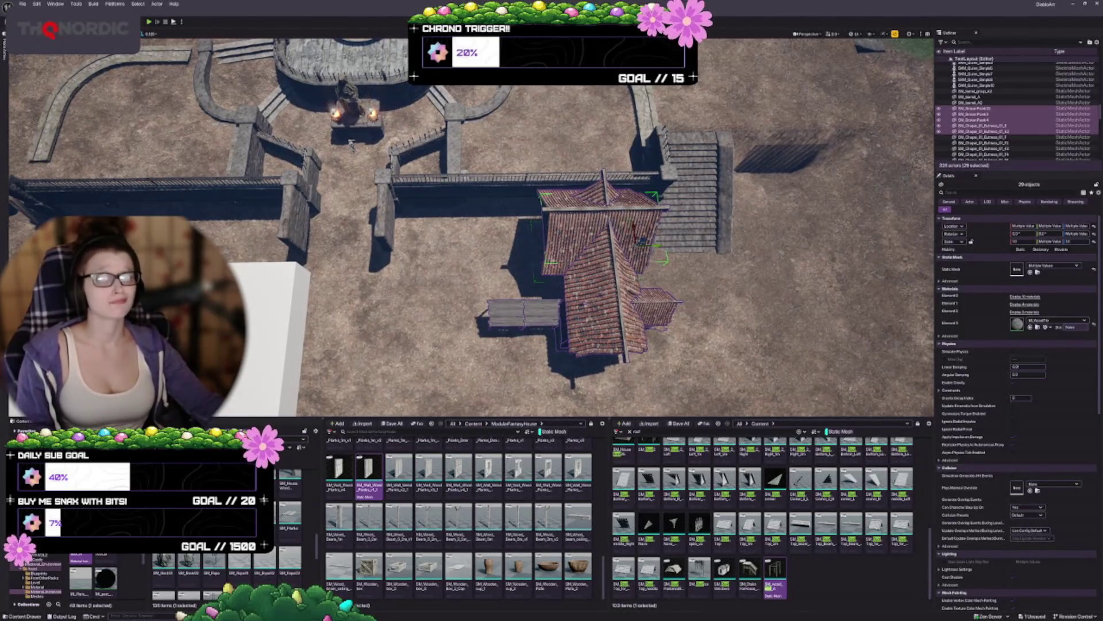
# Slide the whole house left along the X axis, then fine-tune its position.
pyautogui.moveTo(657, 246); pyautogui.dragTo(560, 253)
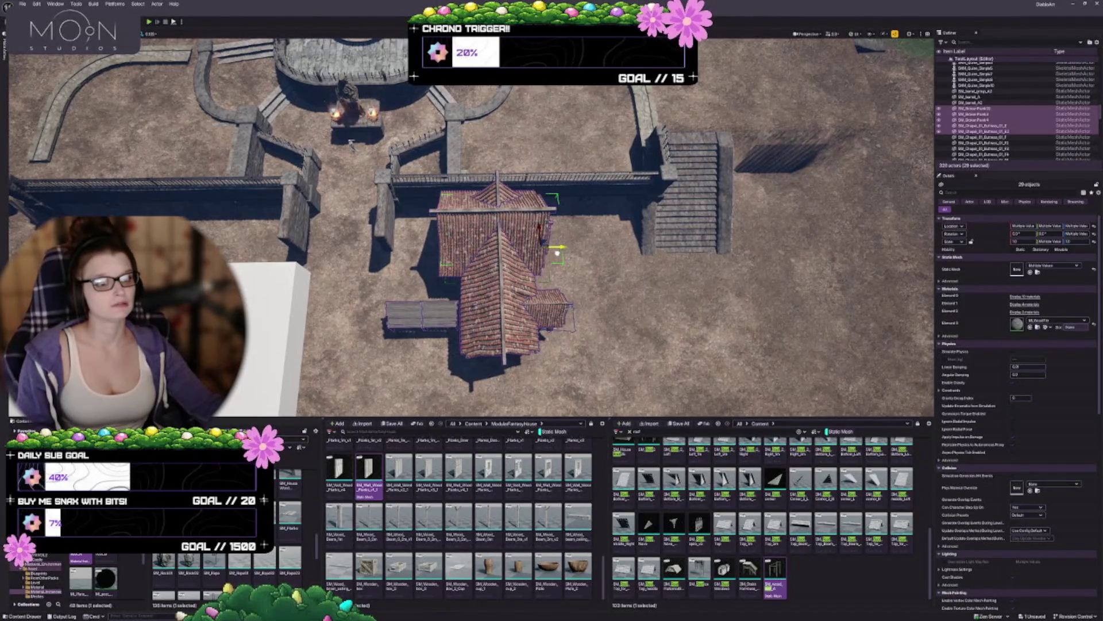
pyautogui.moveTo(561, 253); pyautogui.dragTo(551, 253)
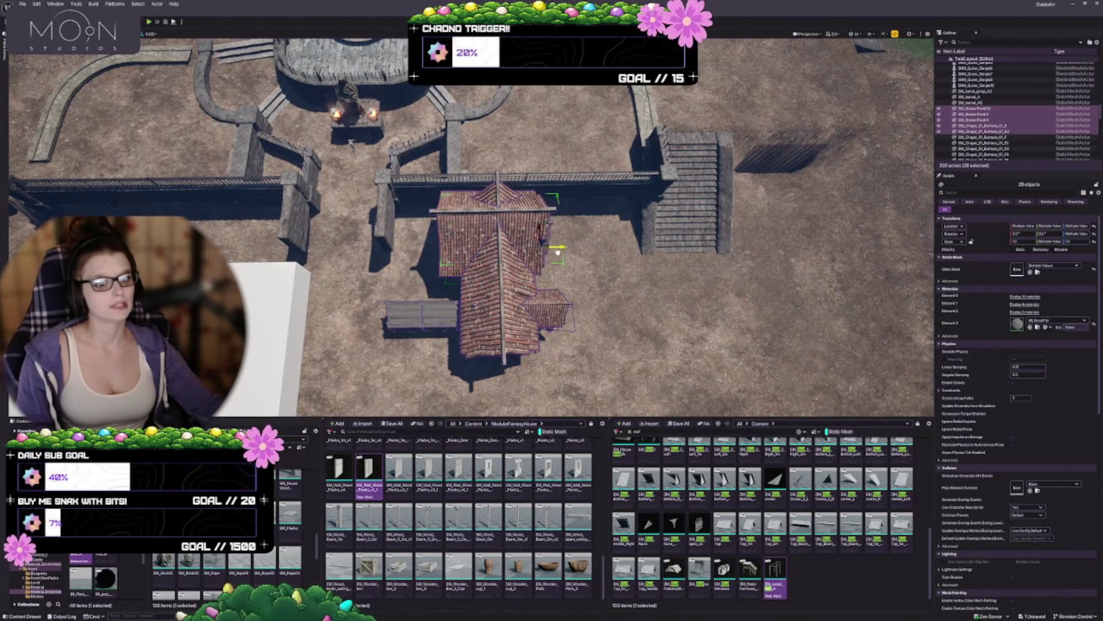
pyautogui.scroll(3, 552, 253)
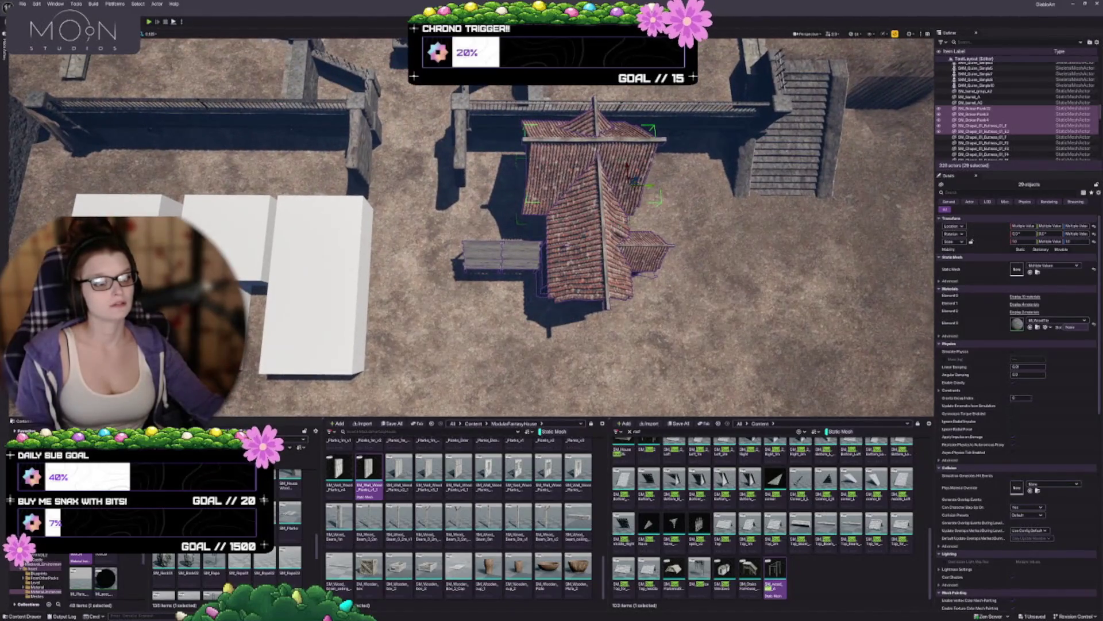
pyautogui.press('Right')
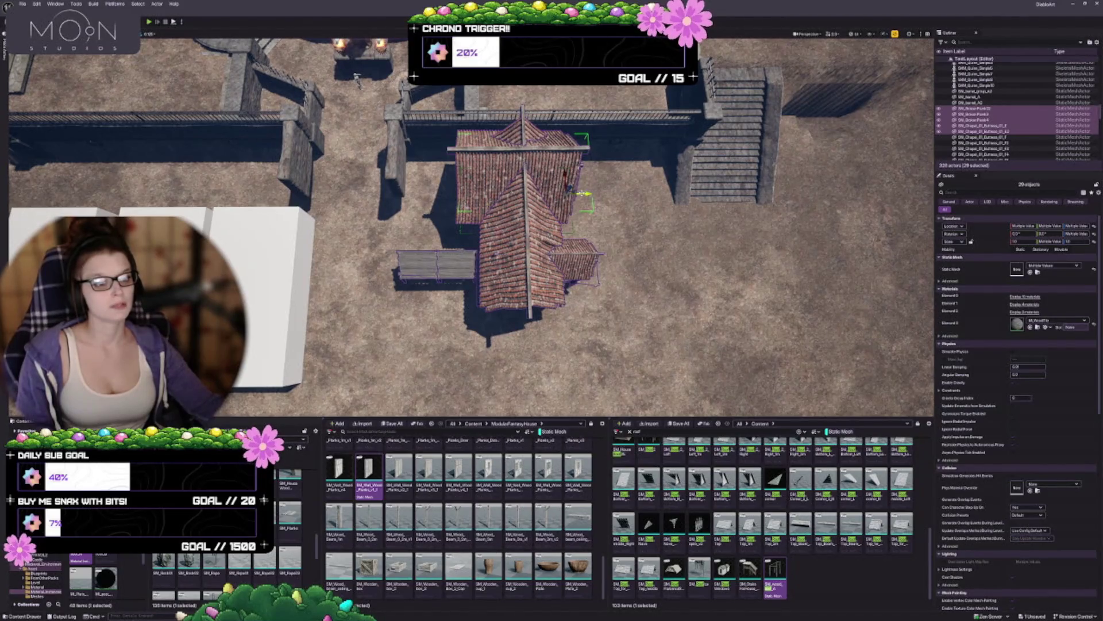
pyautogui.moveTo(584, 194); pyautogui.dragTo(591, 193)
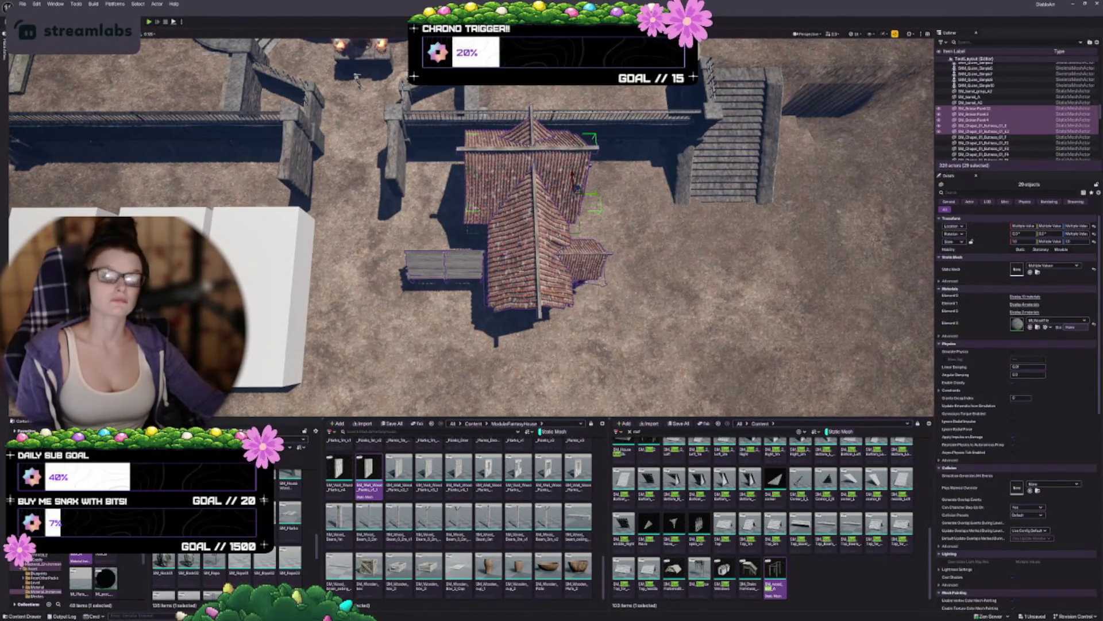
pyautogui.scroll(5, 471, 229)
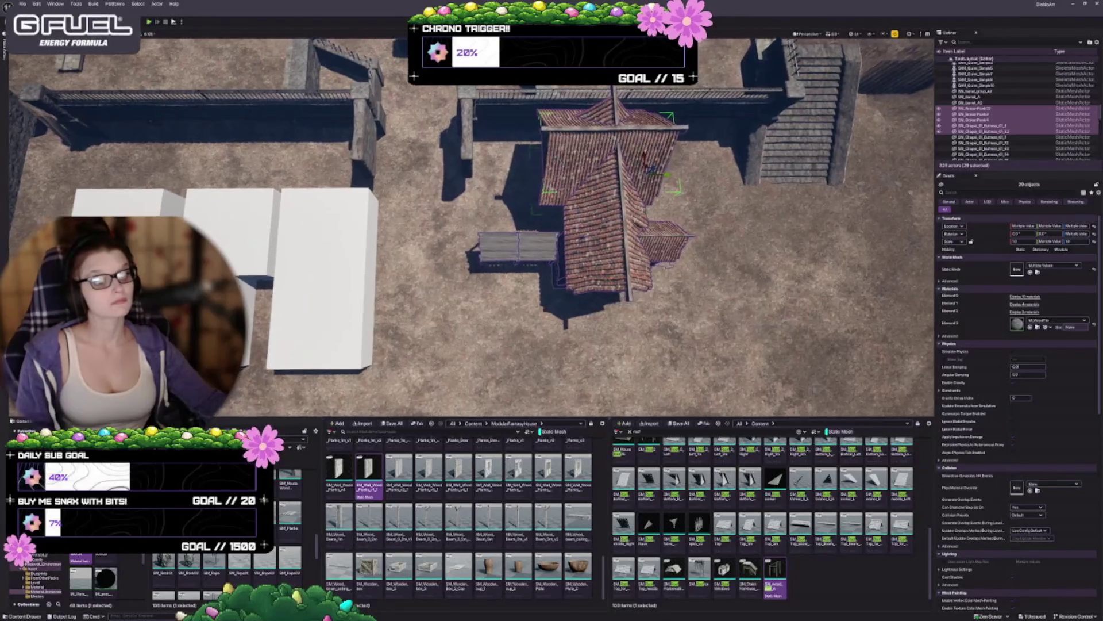
pyautogui.scroll(-5, 472, 230)
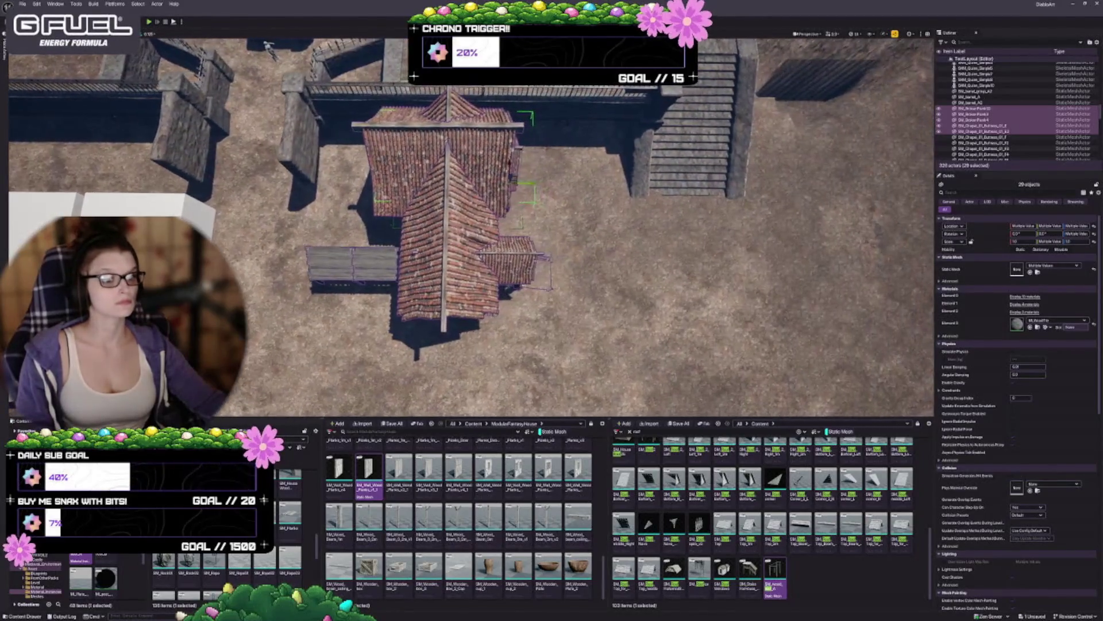
# Inspect the house from another angle, then group its pieces with Ctrl+G and deselect.
pyautogui.moveTo(471, 230); pyautogui.dragTo(402, 229)
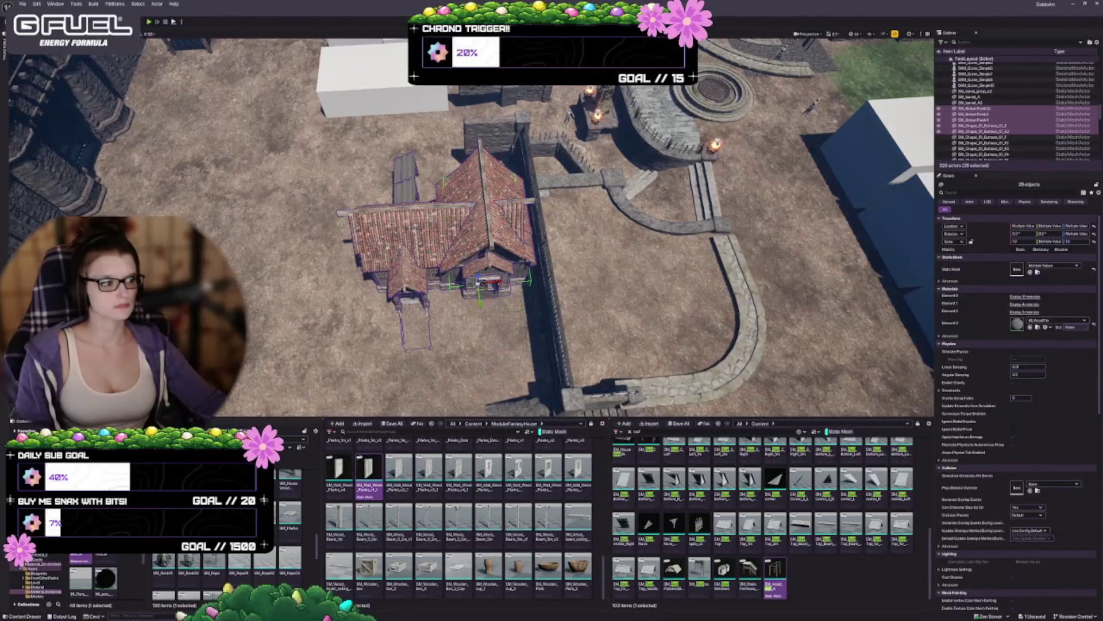
pyautogui.scroll(5, 471, 230)
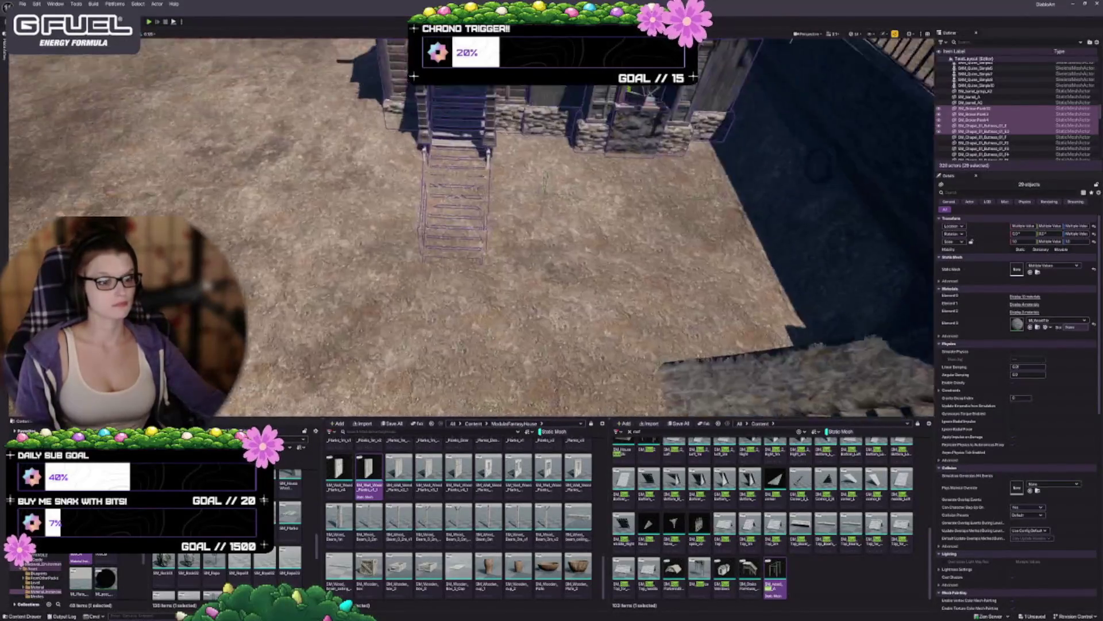
pyautogui.scroll(1, 471, 230)
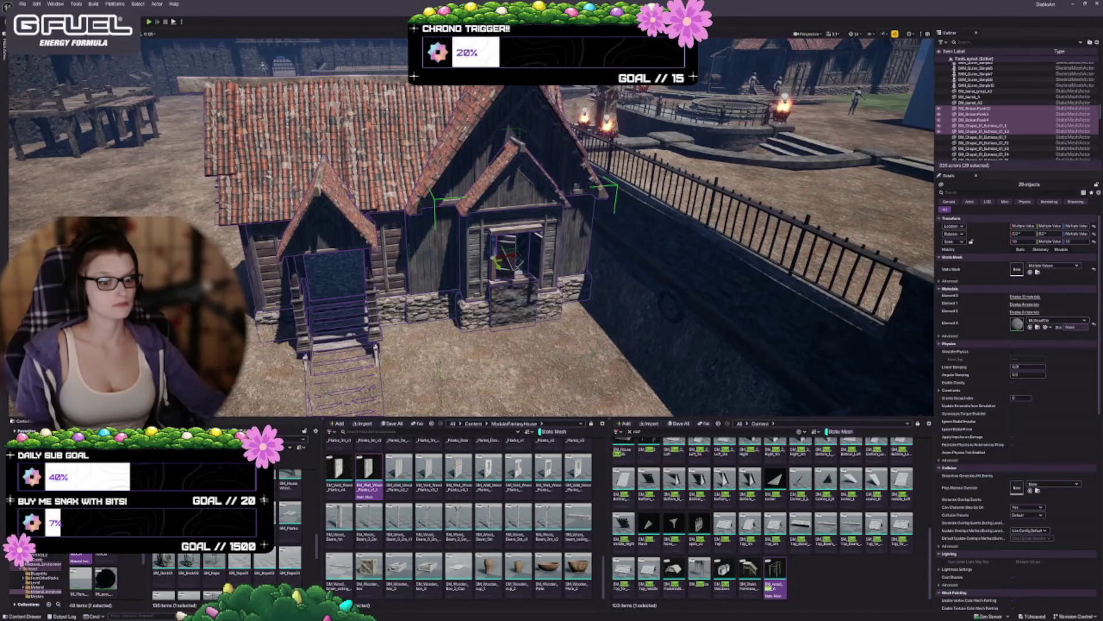
pyautogui.moveTo(471, 230); pyautogui.dragTo(449, 230)
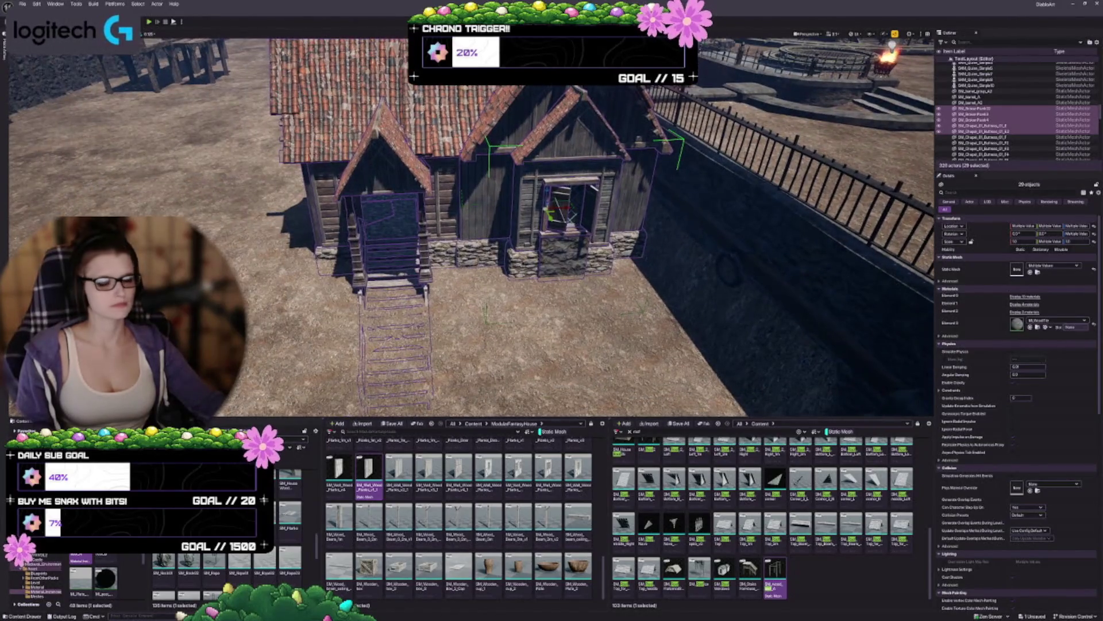
pyautogui.hotkey('ctrl', 'g')
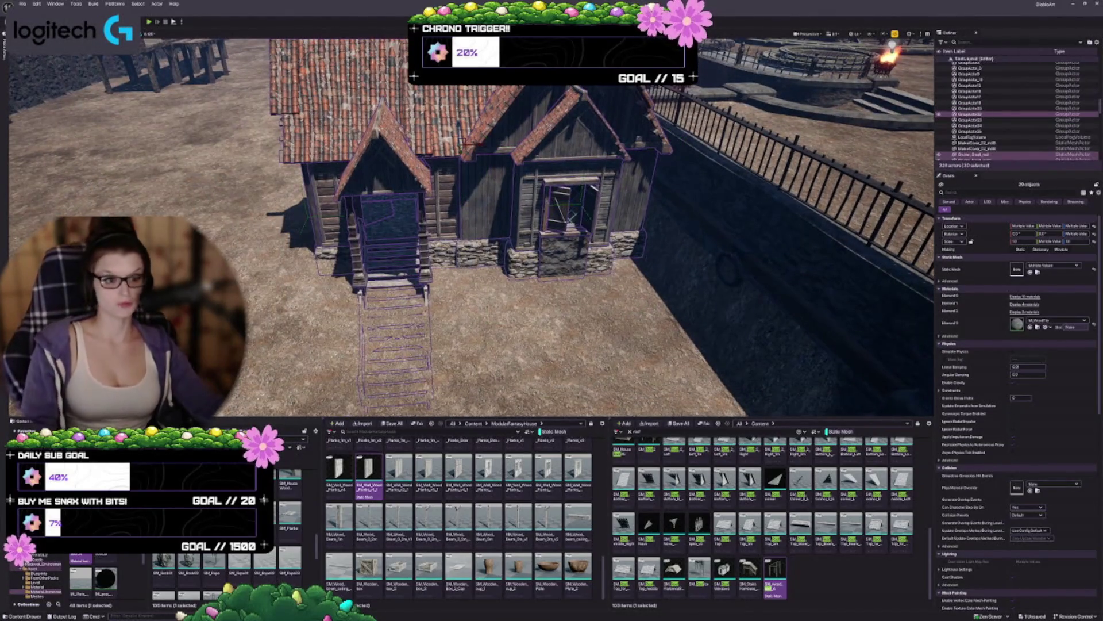
pyautogui.press('Escape')
pyautogui.moveTo(471, 230)
pyautogui.mouseDown()
pyautogui.moveTo(420, 219)
pyautogui.moveTo(460, 230)
pyautogui.moveTo(425, 230)
pyautogui.moveTo(411, 213)
pyautogui.moveTo(413, 230)
pyautogui.moveTo(437, 230)
pyautogui.mouseUp()
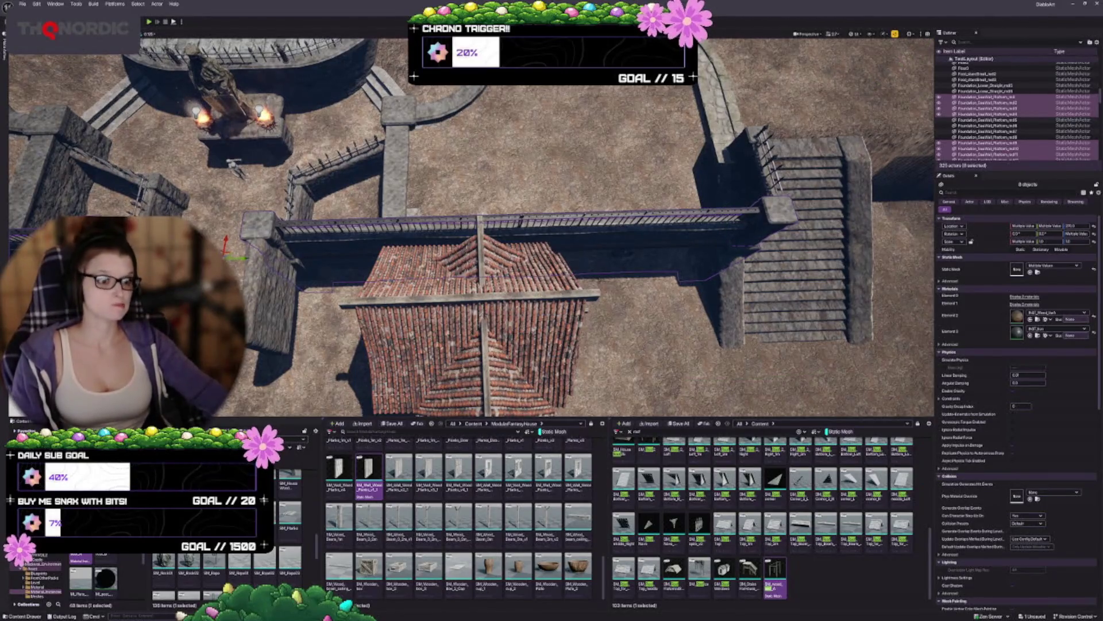
# Delete the extra Foundation_SeaWall_Platform_md10 piece sitting over the house.
pyautogui.click(562, 253)
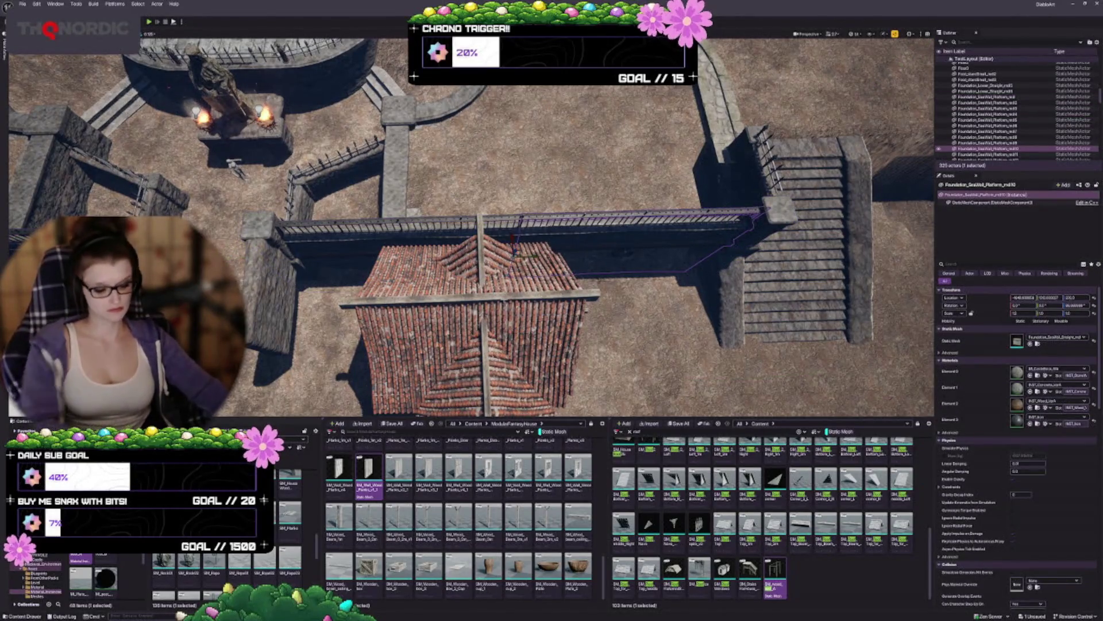
pyautogui.press('Delete')
pyautogui.moveTo(592, 299); pyautogui.dragTo(598, 239)
# Inspect nearby fence, foundation wall and stairs platform pieces, framing the stairs platform.
pyautogui.click(351, 170)
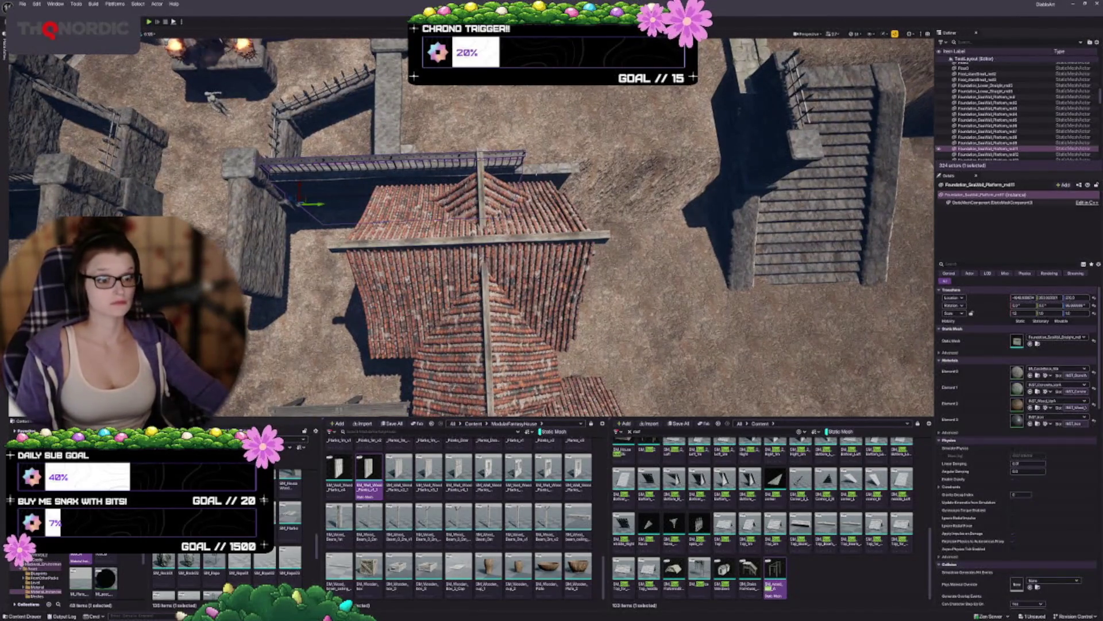
pyautogui.click(396, 52)
pyautogui.moveTo(403, 172); pyautogui.dragTo(402, 115)
pyautogui.click(770, 230)
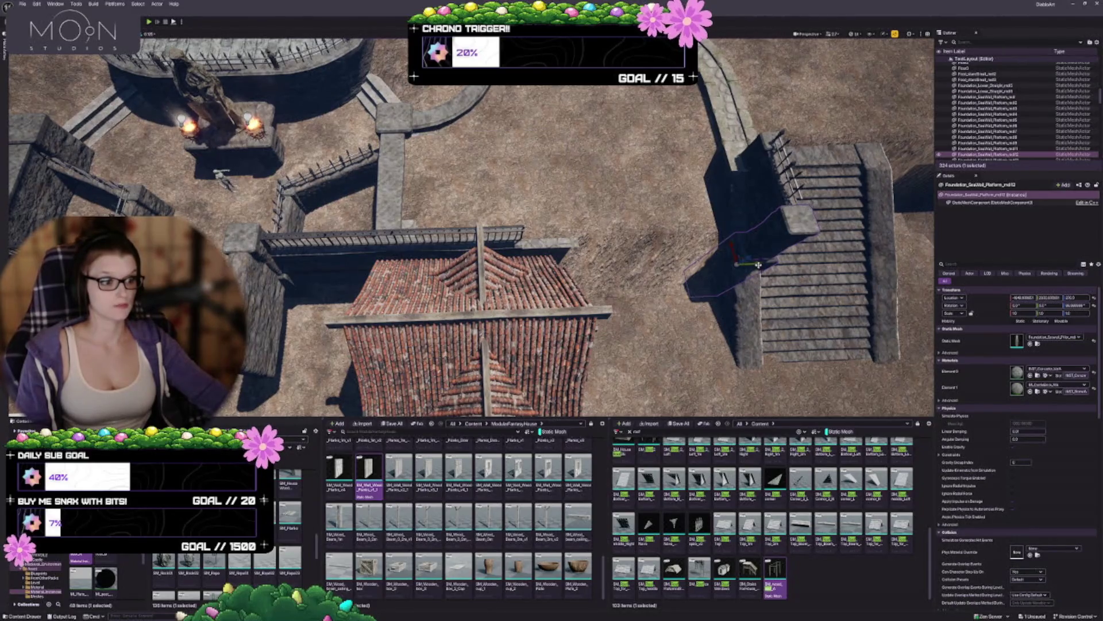
pyautogui.press('f')
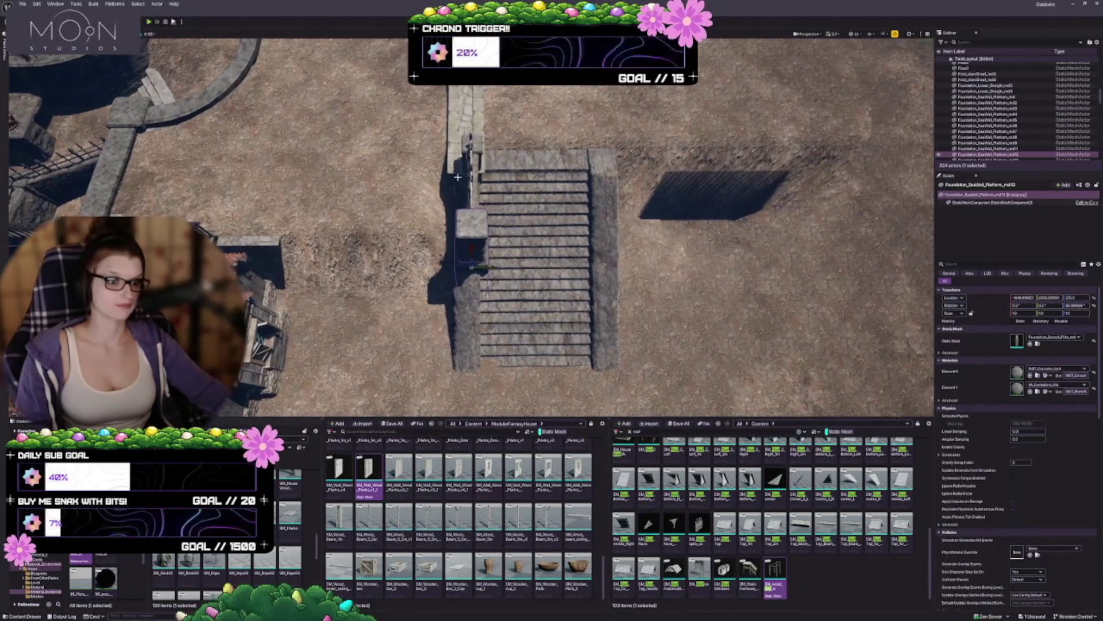
pyautogui.click(470, 147)
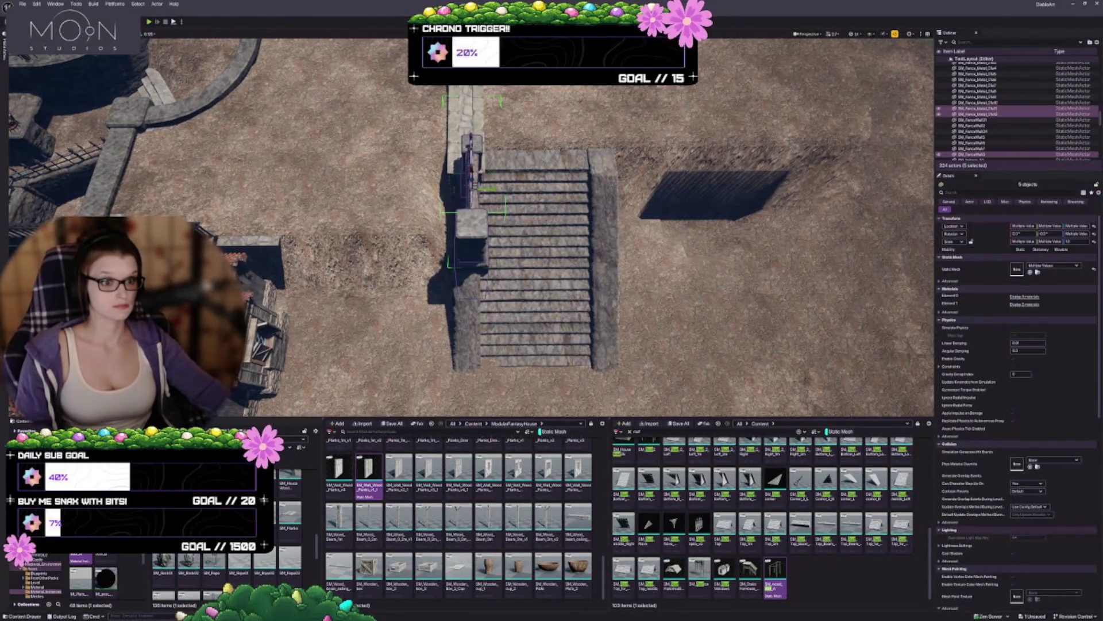
# Move the stairs and railing left against the wall, then nudge them slightly right.
pyautogui.keyDown('ctrl'); pyautogui.click(511, 235); pyautogui.keyUp('ctrl')
pyautogui.moveTo(511, 234); pyautogui.dragTo(627, 214)
pyautogui.moveTo(696, 139)
pyautogui.mouseDown()
pyautogui.moveTo(526, 157)
pyautogui.moveTo(544, 157)
pyautogui.mouseUp()
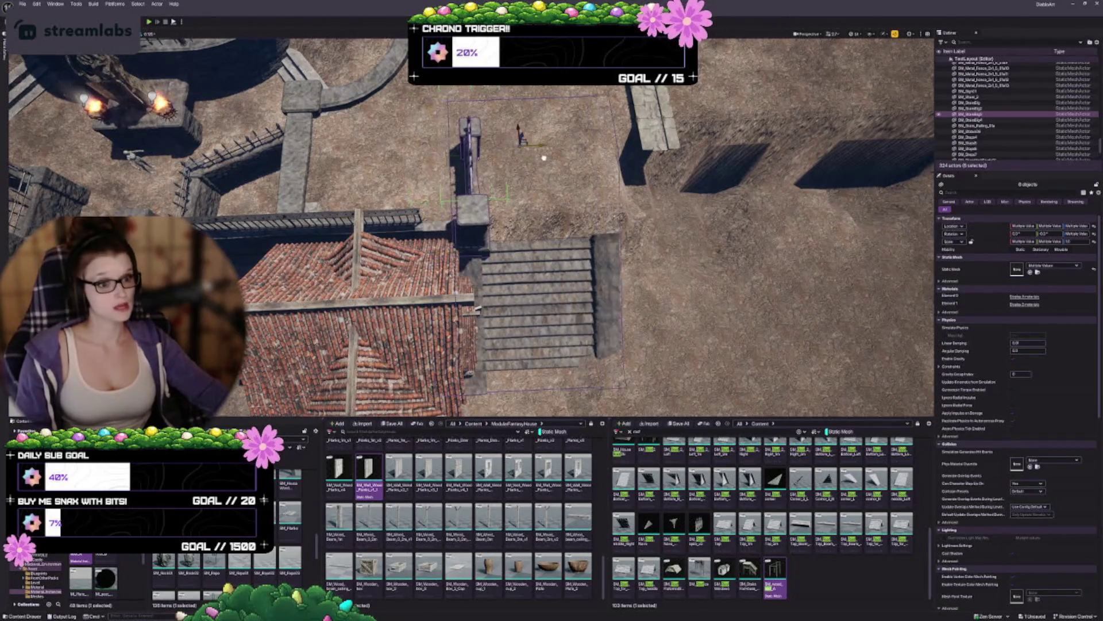
pyautogui.scroll(-5, 547, 158)
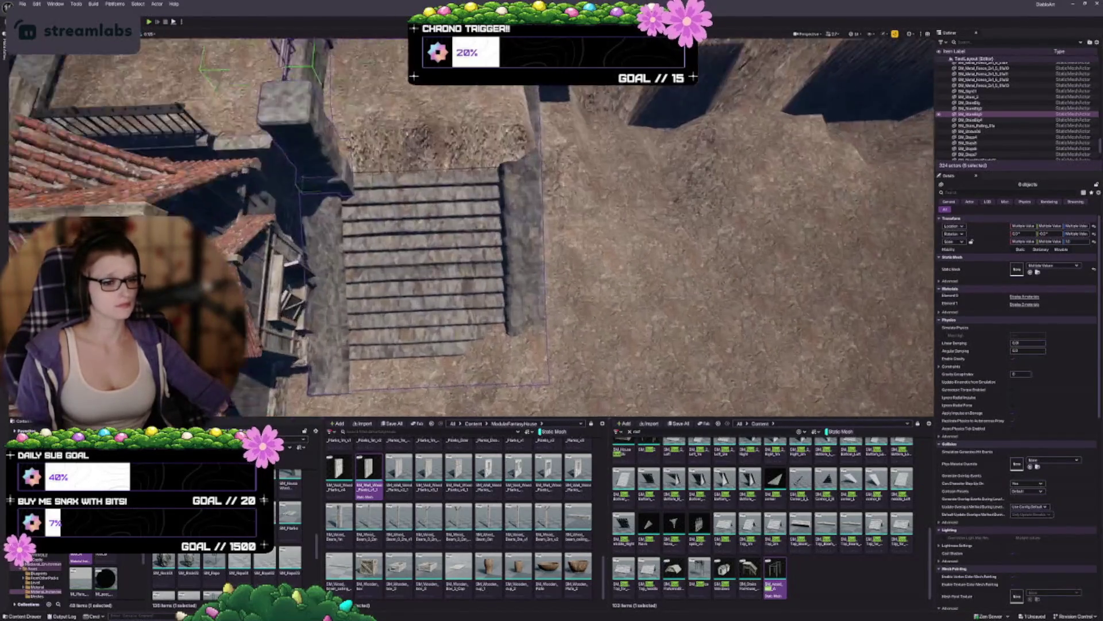
pyautogui.scroll(3, 548, 158)
pyautogui.scroll(3, 547, 158)
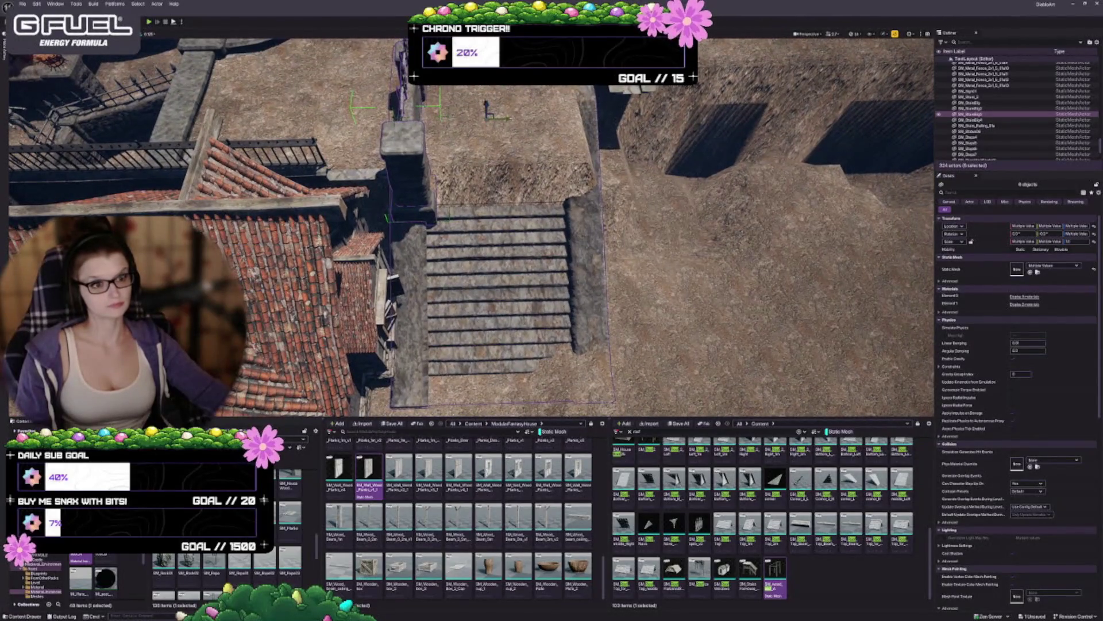
pyautogui.moveTo(509, 119)
pyautogui.mouseDown()
pyautogui.moveTo(542, 123)
pyautogui.moveTo(526, 123)
pyautogui.mouseUp()
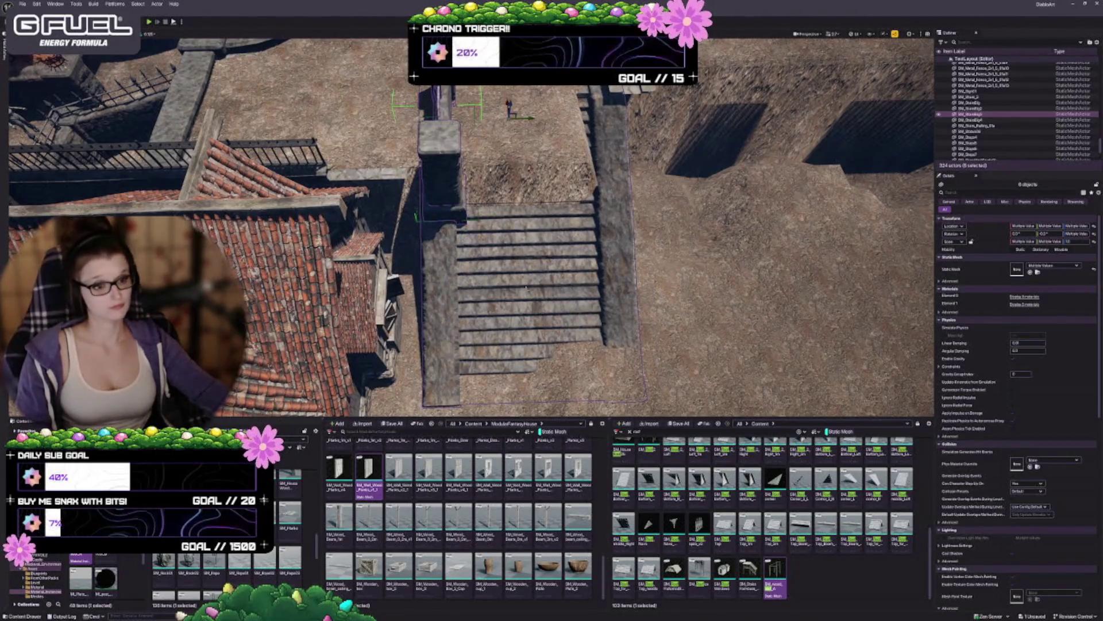
pyautogui.moveTo(562, 299)
pyautogui.mouseDown()
pyautogui.moveTo(575, 324)
pyautogui.moveTo(519, 312)
pyautogui.mouseUp()
pyautogui.press('Escape')
# Scale the floor platform and its fence leftward so they line up.
pyautogui.click(518, 310)
pyautogui.scroll(-2, 597, 274)
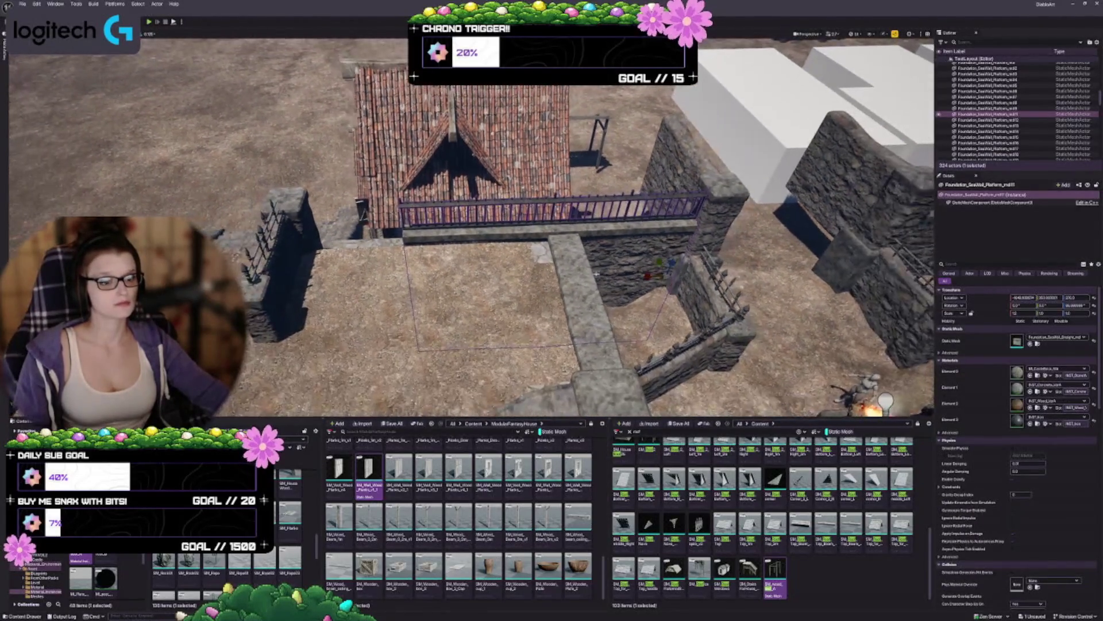
pyautogui.moveTo(652, 275)
pyautogui.mouseDown()
pyautogui.moveTo(575, 258)
pyautogui.moveTo(546, 273)
pyautogui.mouseUp()
pyautogui.press('Escape')
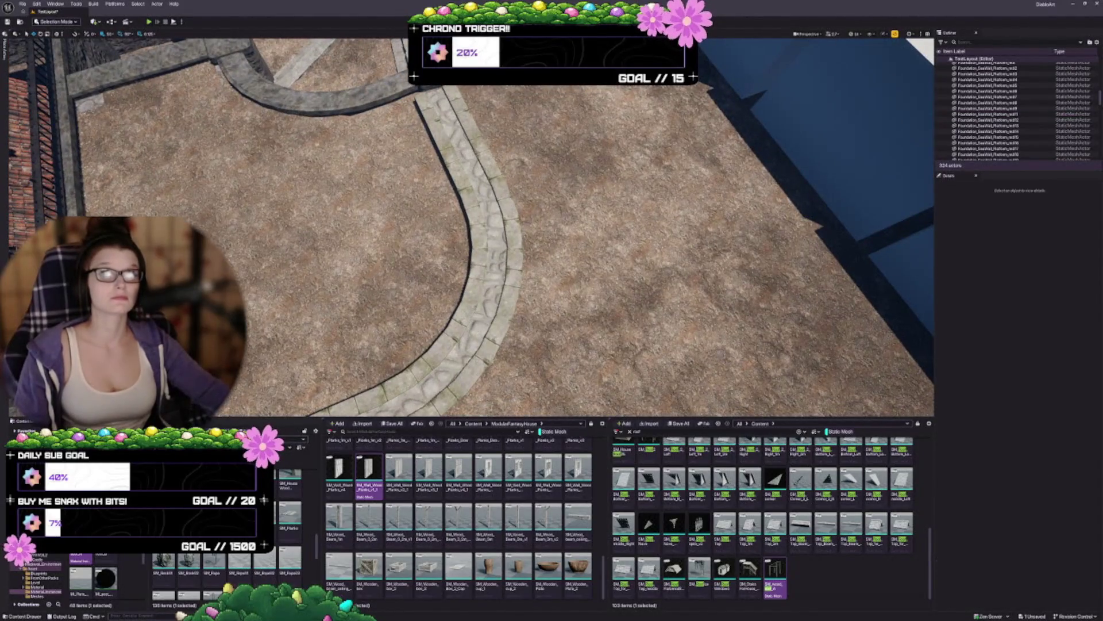
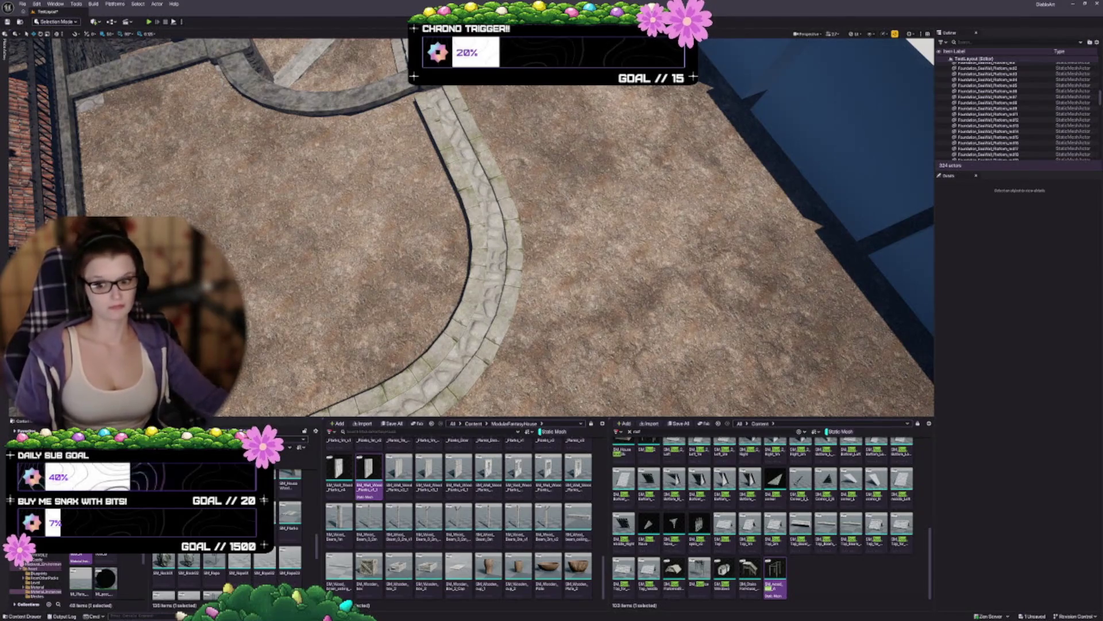
# Zoom the viewport out to view the walled stone courtyard of TestLayout from above.
pyautogui.scroll(-3, 472, 227)
pyautogui.scroll(-1, 471, 227)
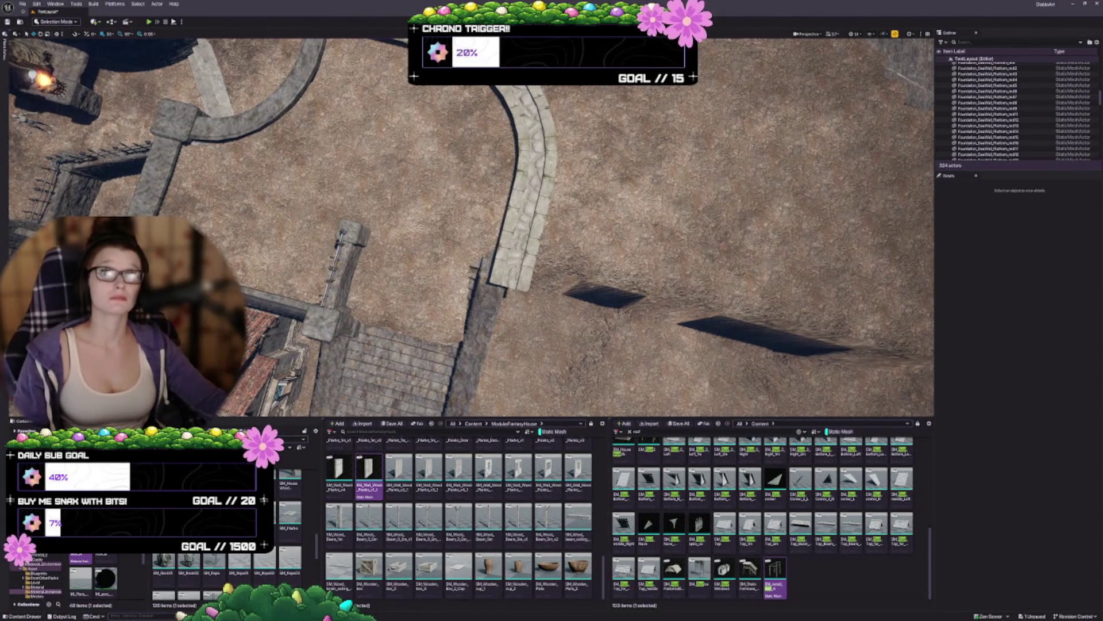
pyautogui.scroll(-3, 471, 227)
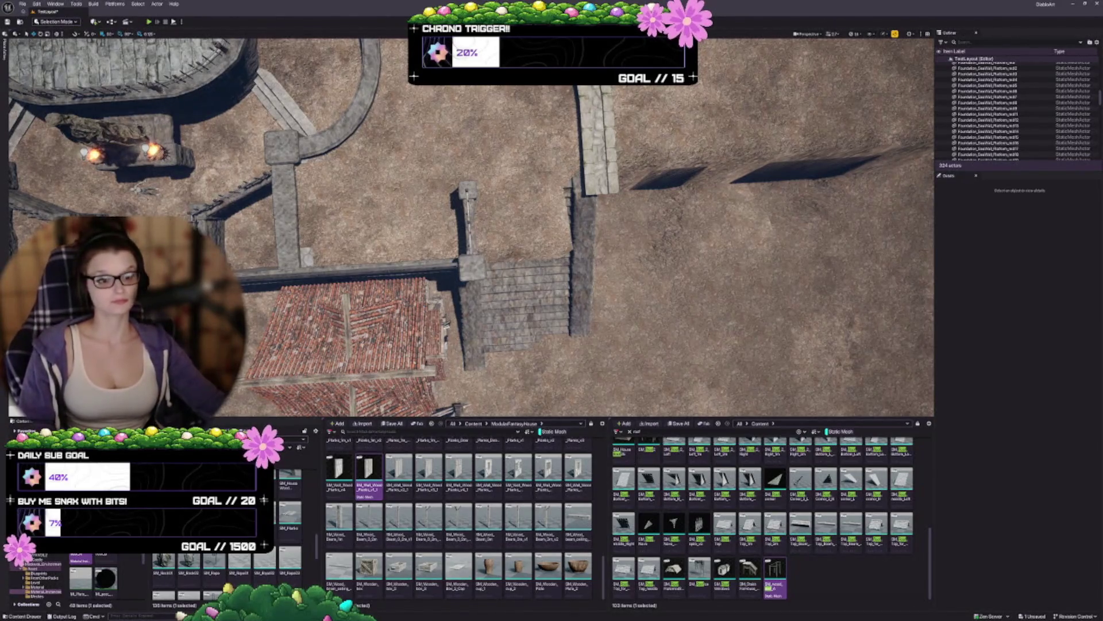
pyautogui.scroll(-3, 471, 227)
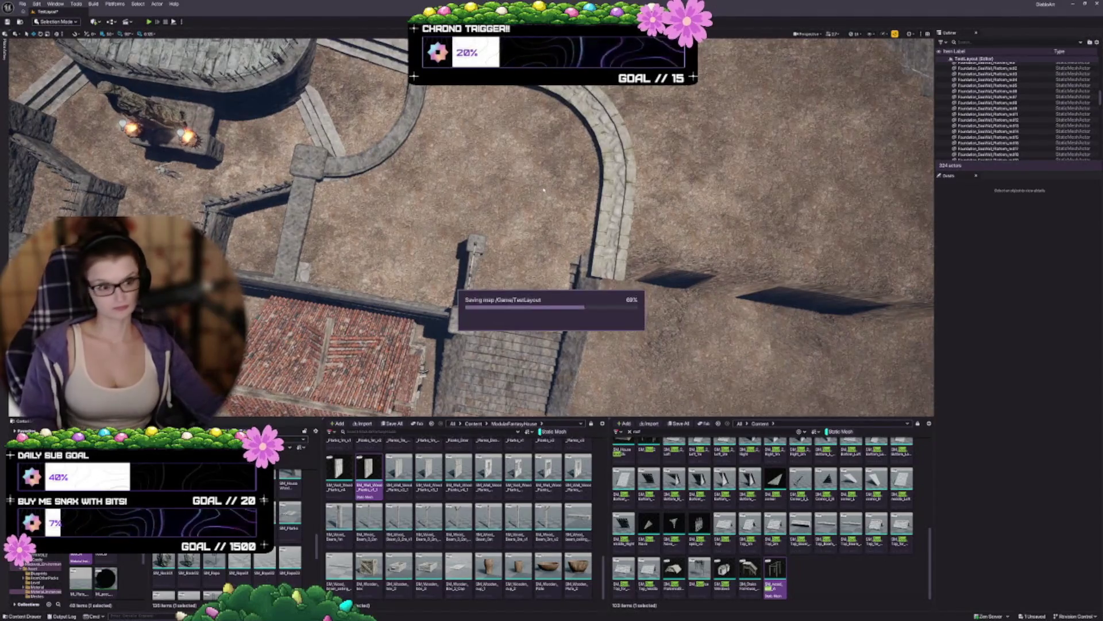
# Let the TestLayout save finish, then pick the Paladin to start playing Diablo IV.
pyautogui.scroll(3, 471, 227)
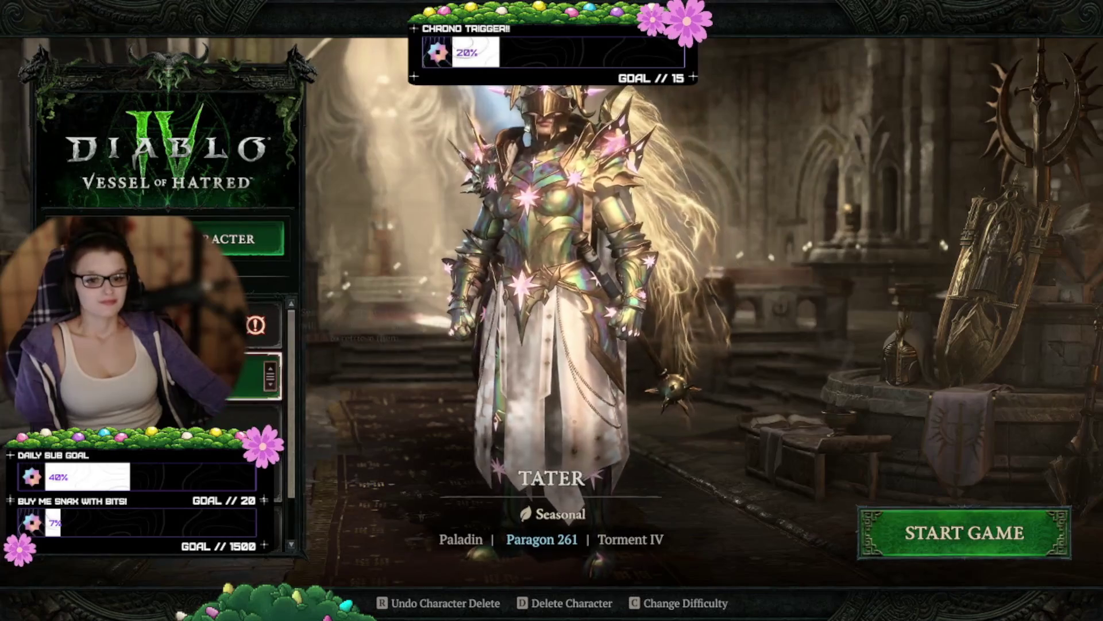
pyautogui.click(911, 516)
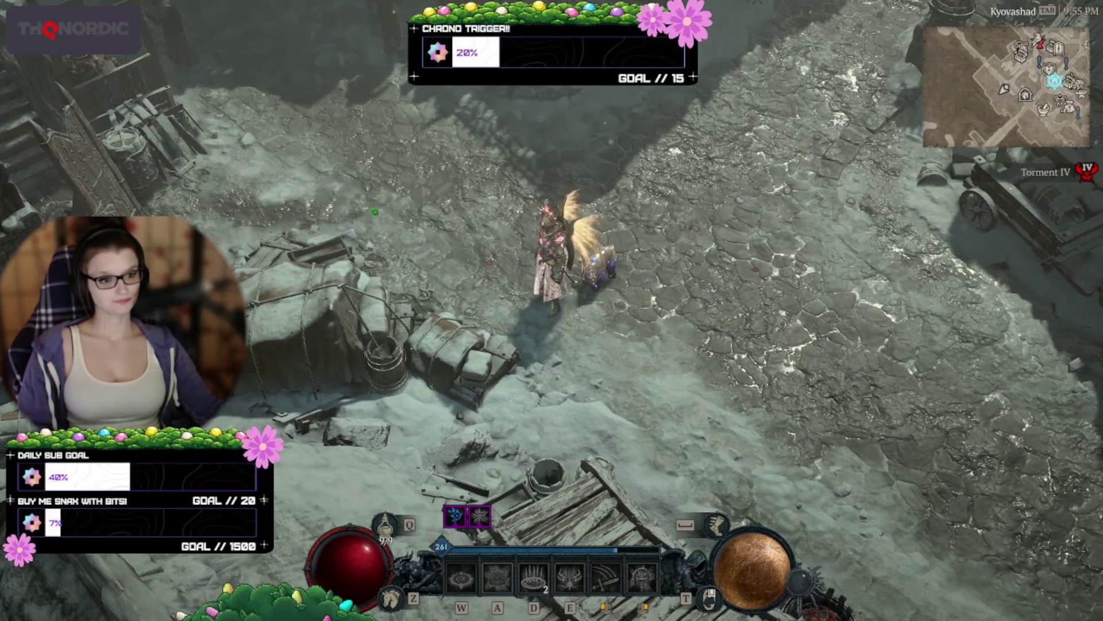
# Walk the Paladin a short way along Kyovashad's snowy street.
pyautogui.click(649, 241)
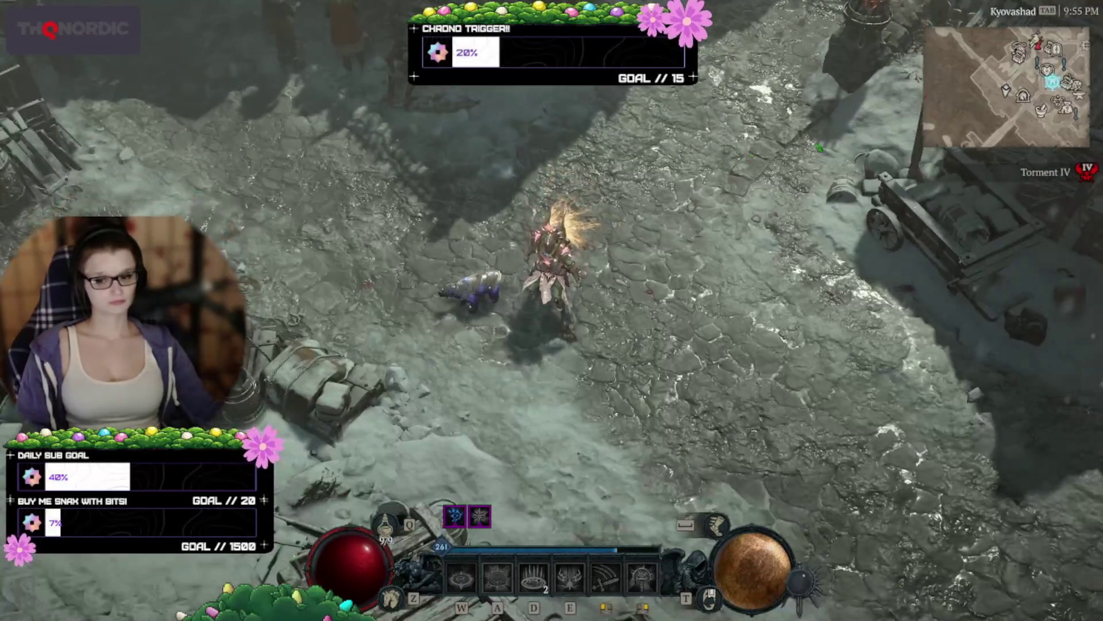
# Accept the party invite and teleport to the party leader at Hidden Overlook.
pyautogui.click(374, 65)
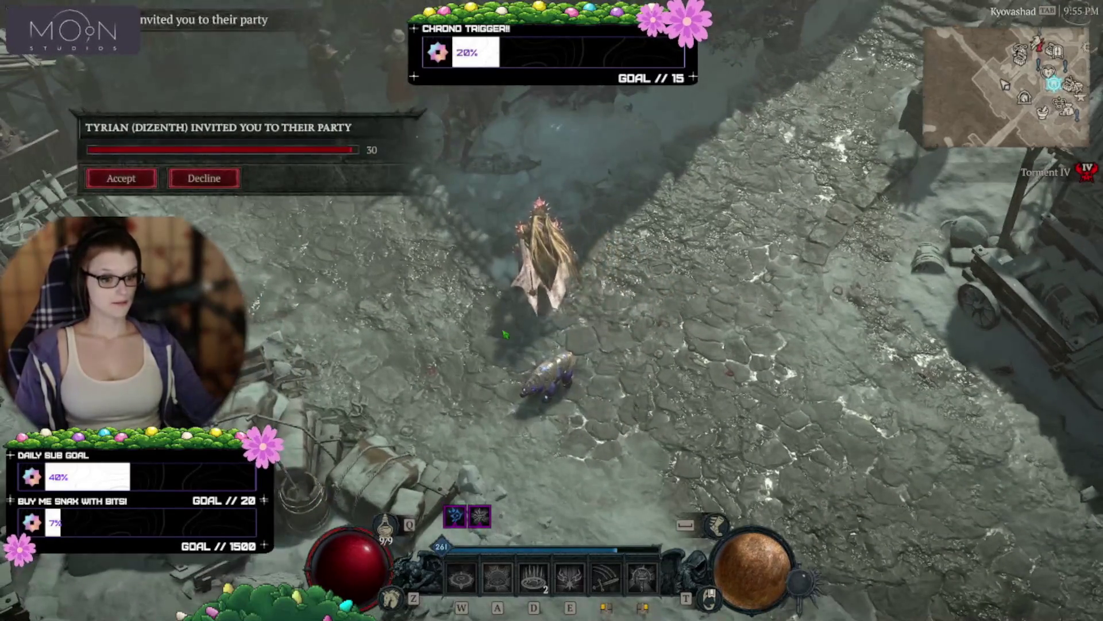
pyautogui.click(121, 178)
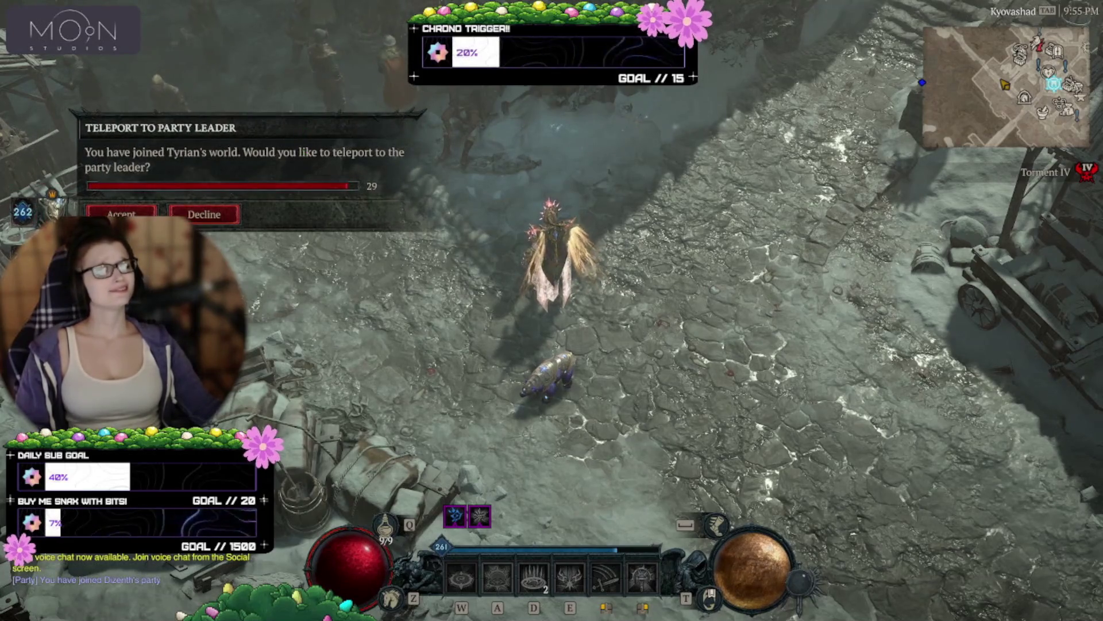
pyautogui.click(121, 214)
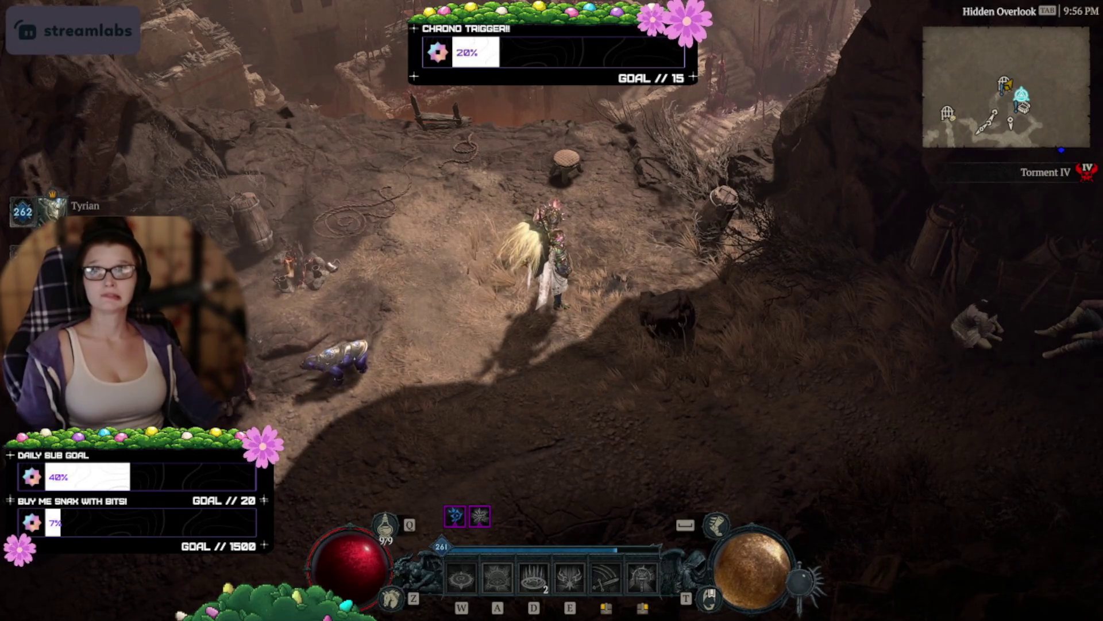
pyautogui.click(52, 210)
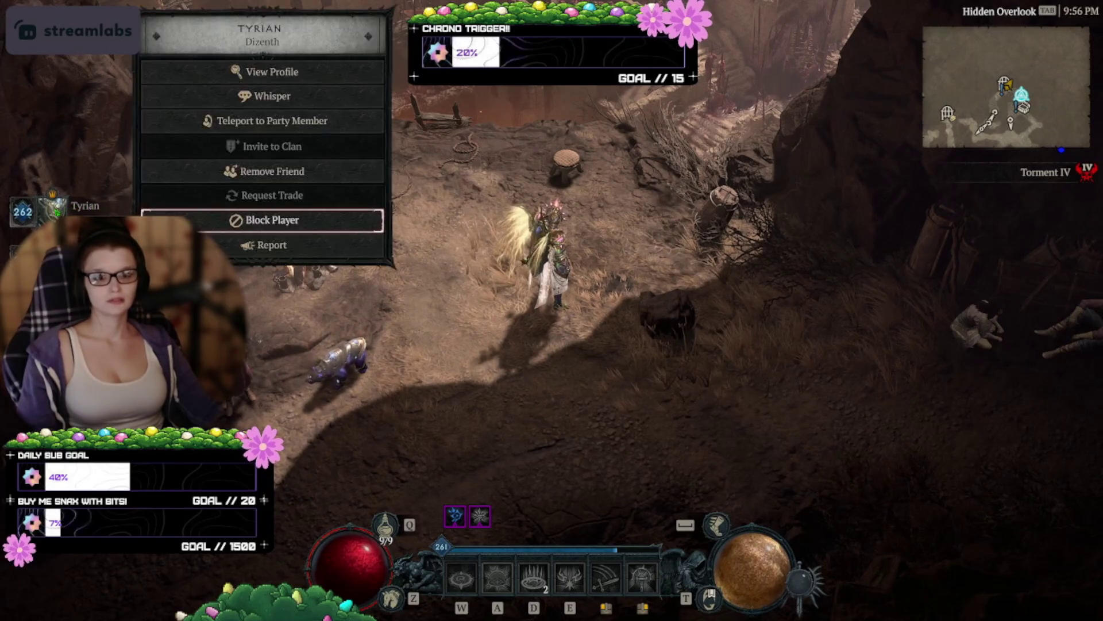
# Teleport to the party member, arriving in Saraan Caldera among the party.
pyautogui.press('Escape')
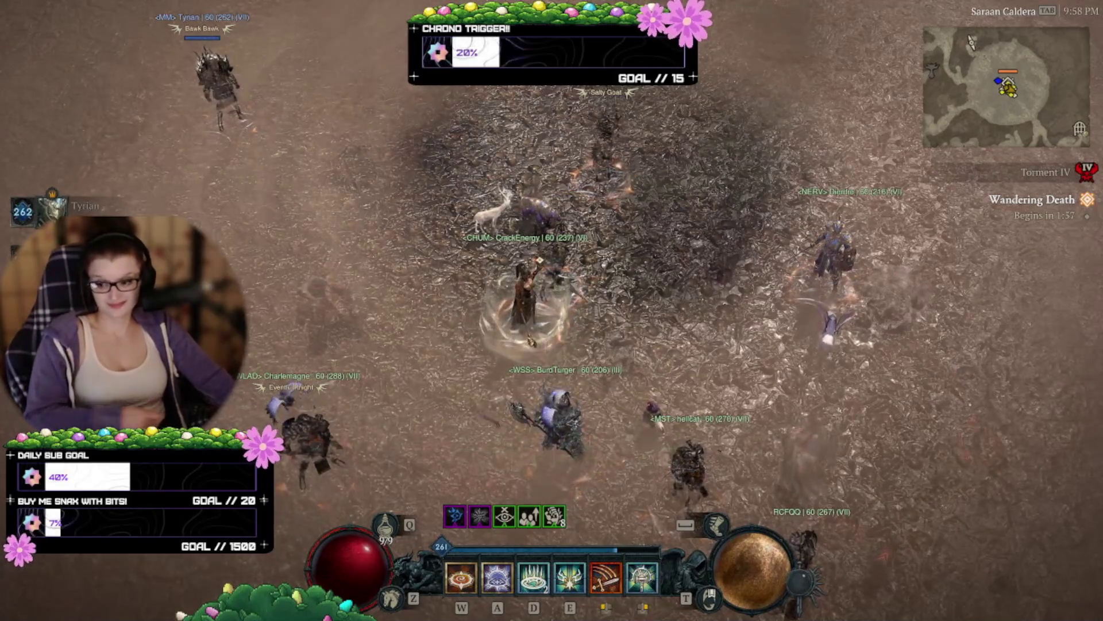
pyautogui.press('super+g')
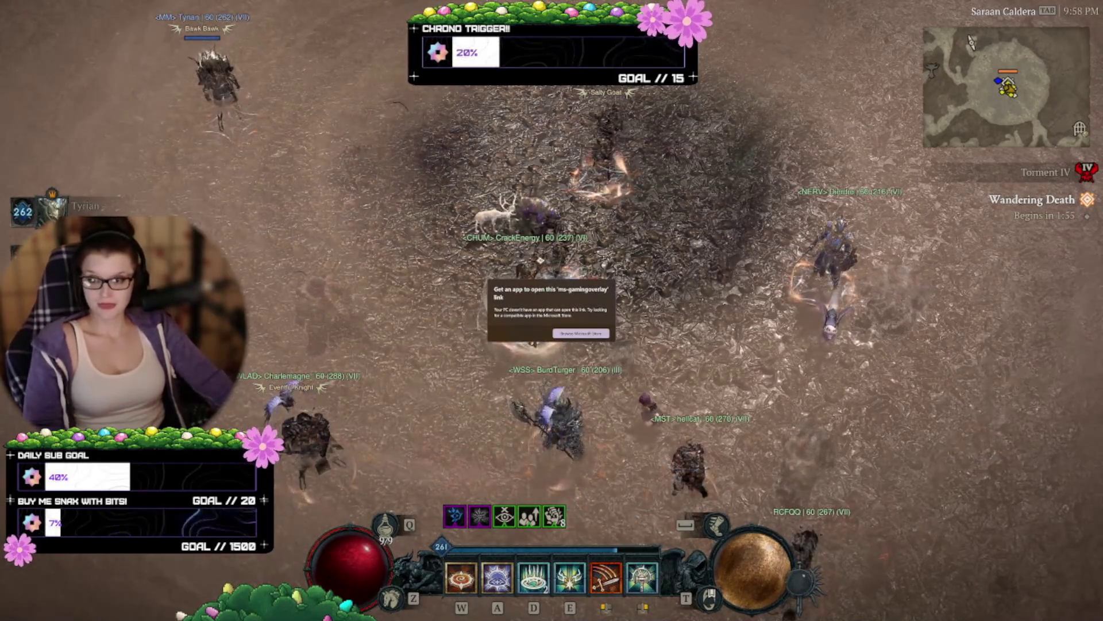
# Dismiss the overlay popup and move through the crowd to the Wandering Death spawn, casting a frost burst.
pyautogui.press('Escape')
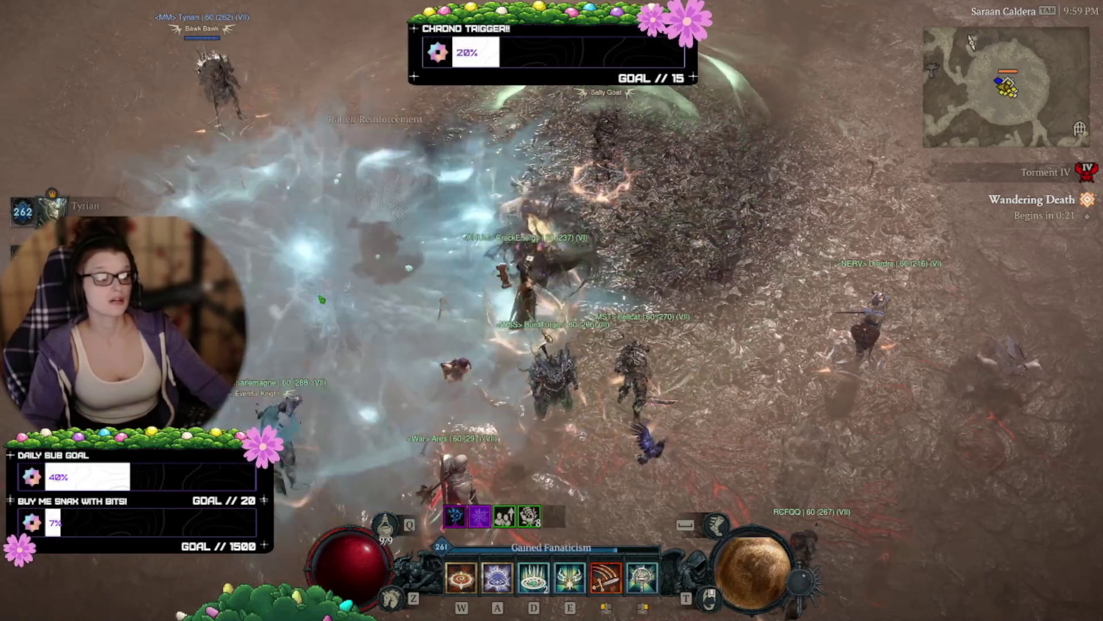
pyautogui.click(386, 309)
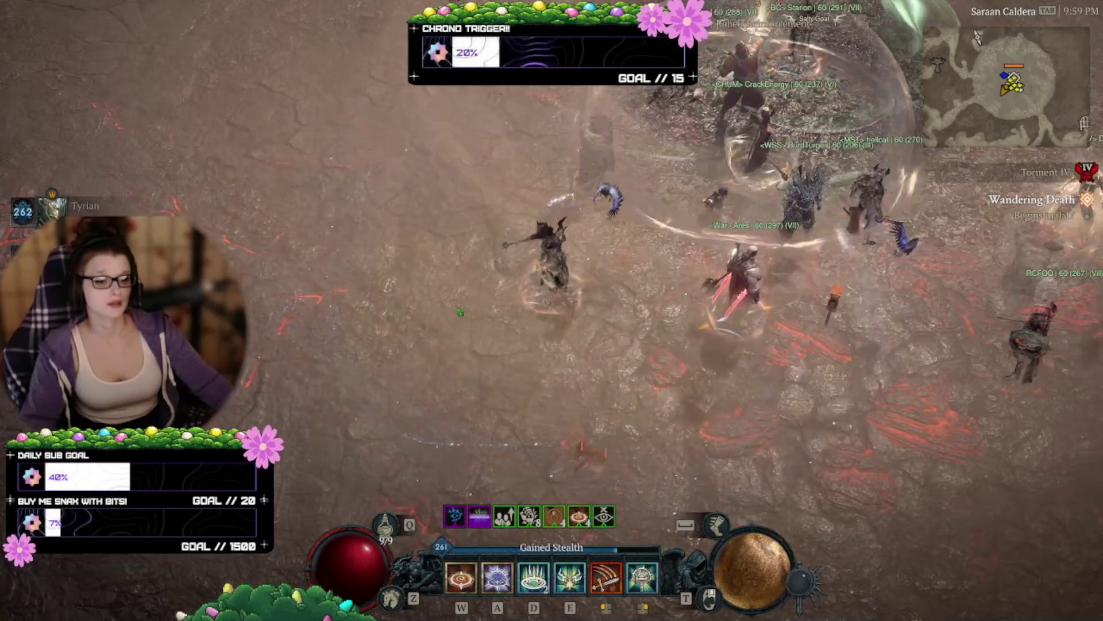
pyautogui.press('w')
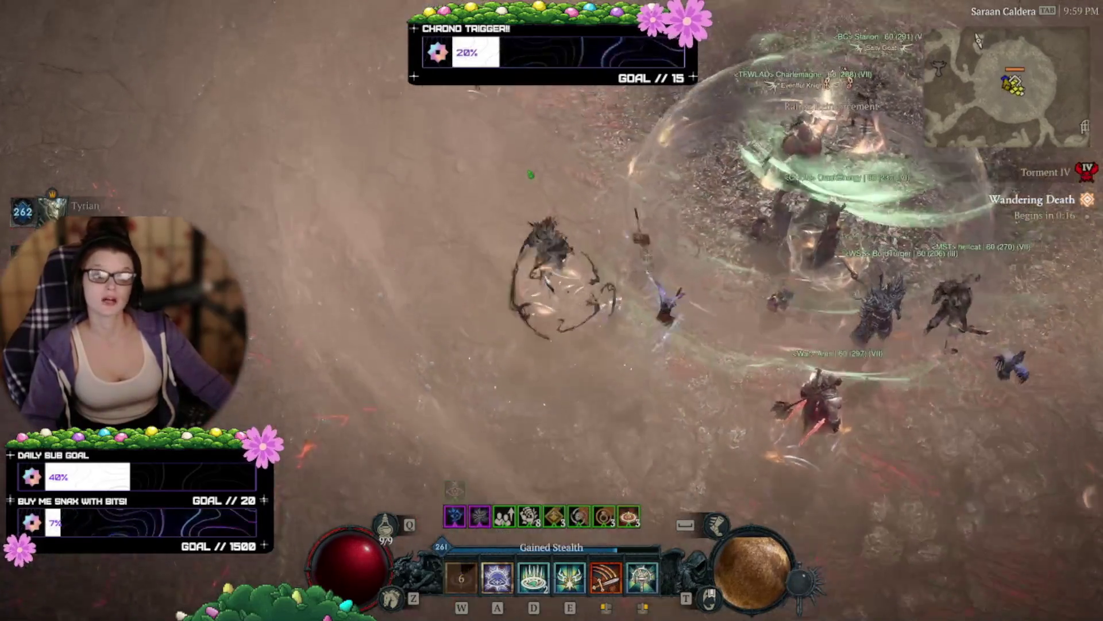
pyautogui.click(530, 174)
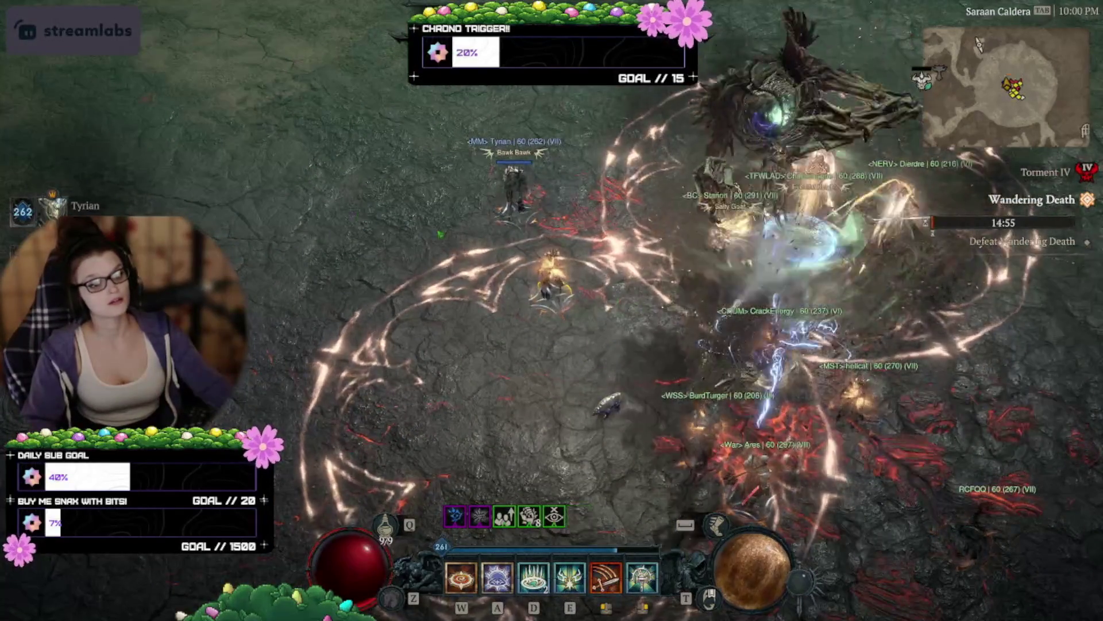
# Keep casting the W, A and D skills on Wandering Death as cooldowns end.
pyautogui.press('w')
pyautogui.press('a')
pyautogui.press('d')
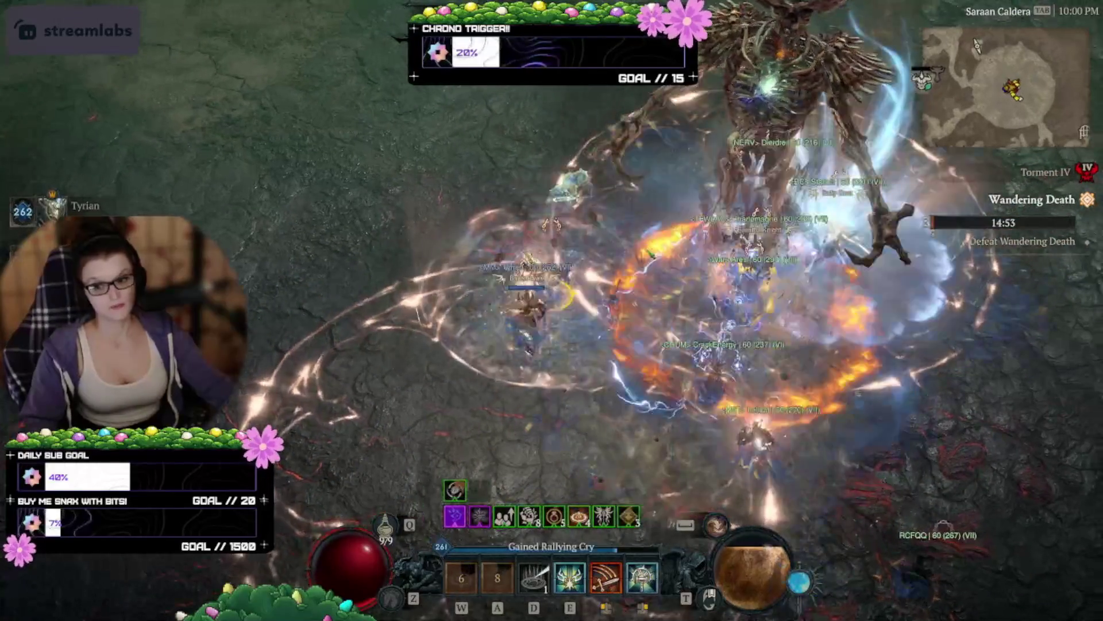
pyautogui.press('d')
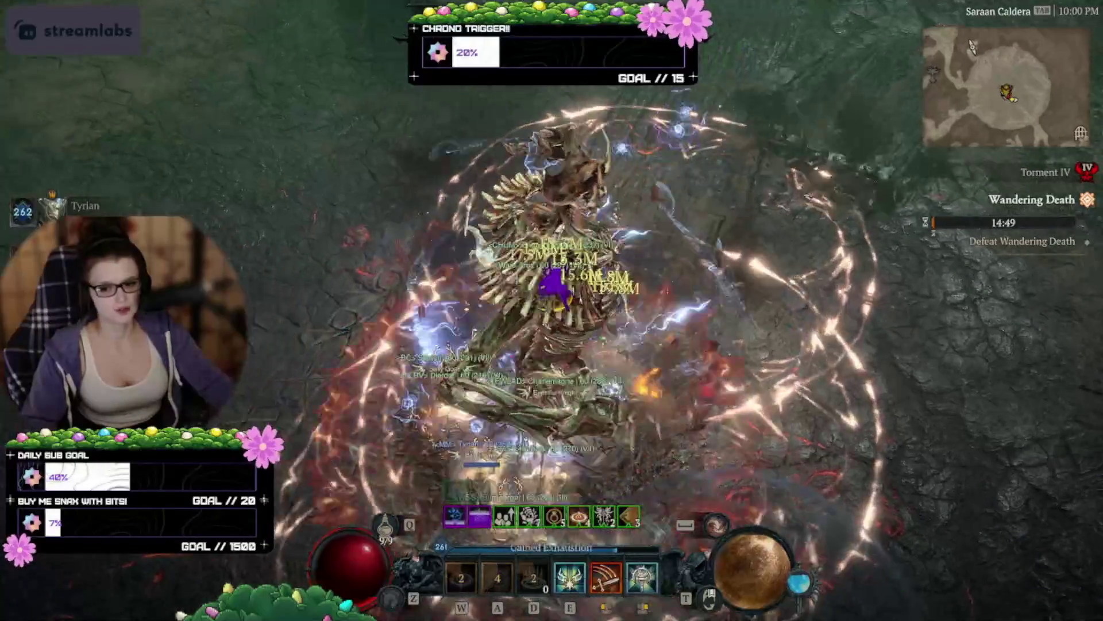
pyautogui.press('w')
pyautogui.press('d')
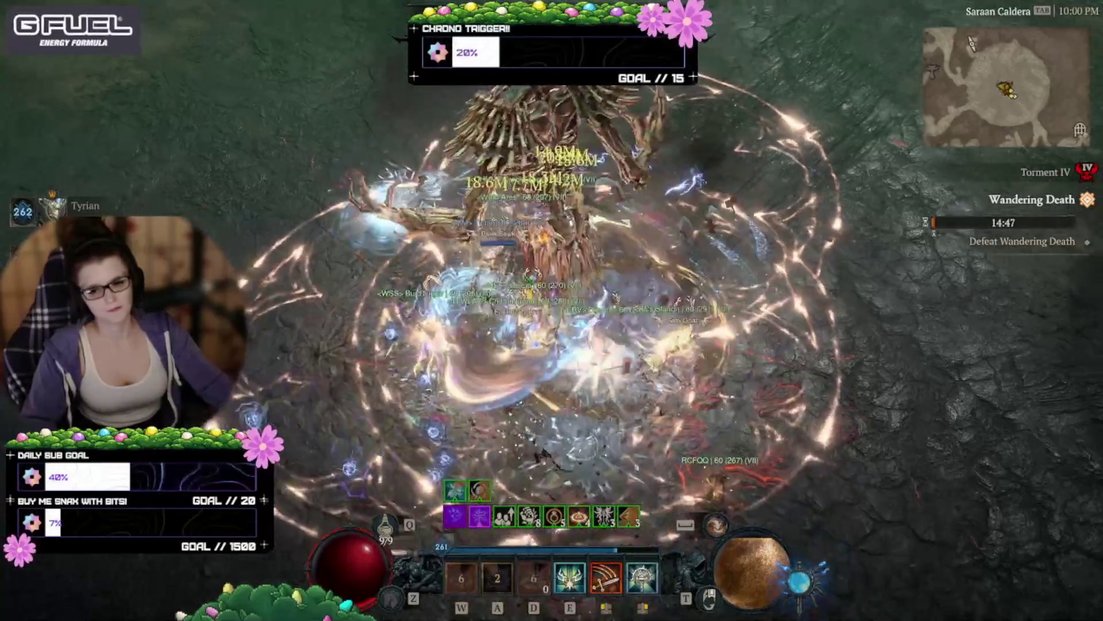
pyautogui.press('a')
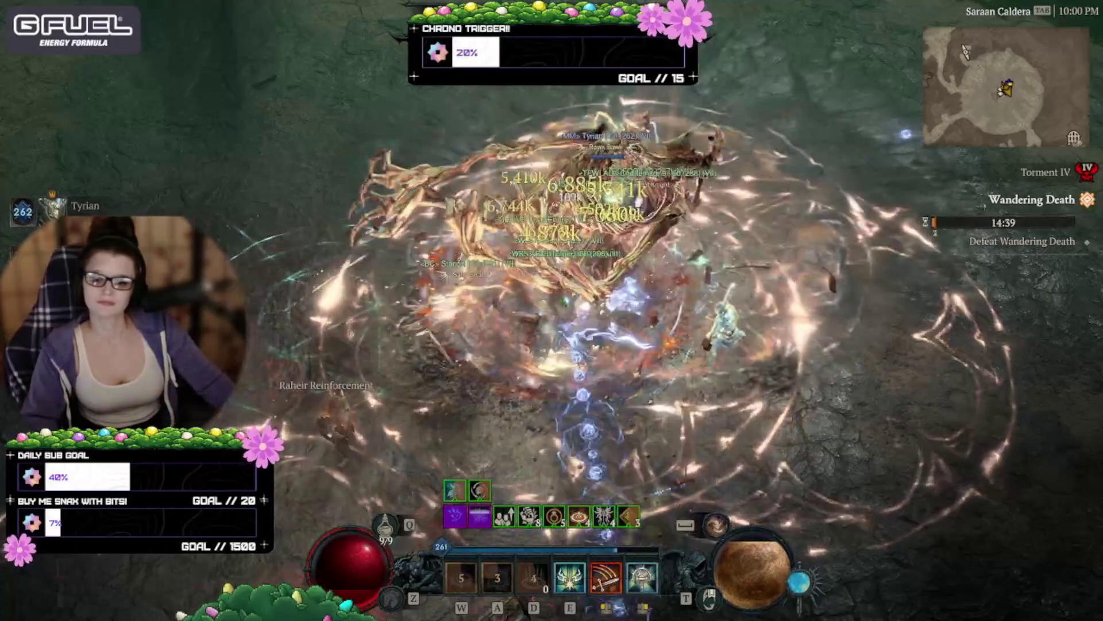
pyautogui.press('d')
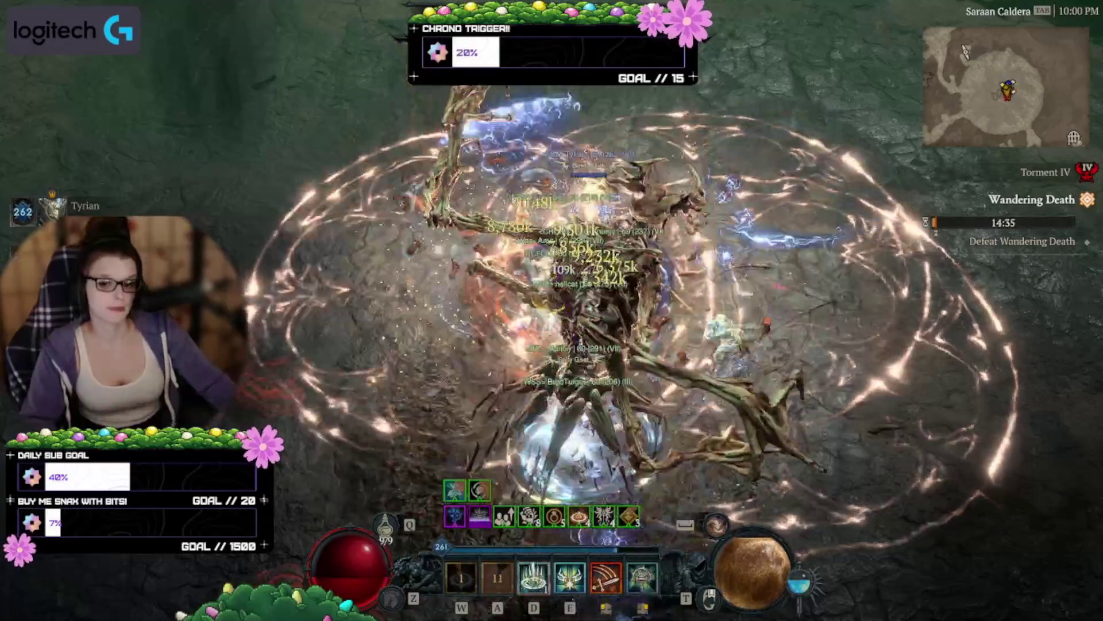
pyautogui.press('w')
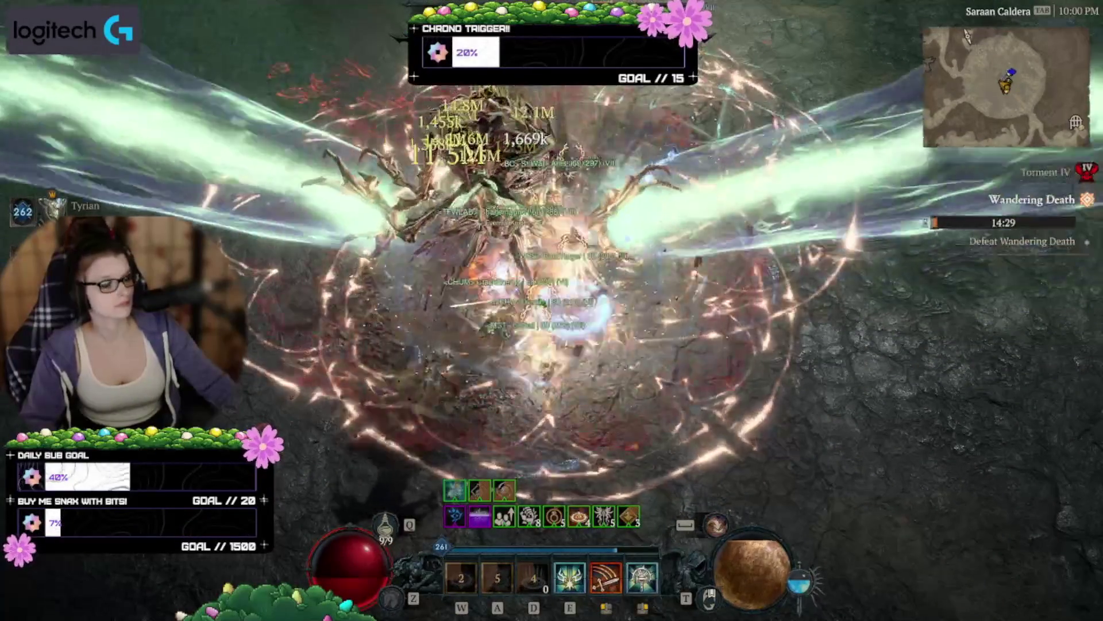
pyautogui.press('w')
pyautogui.press('d')
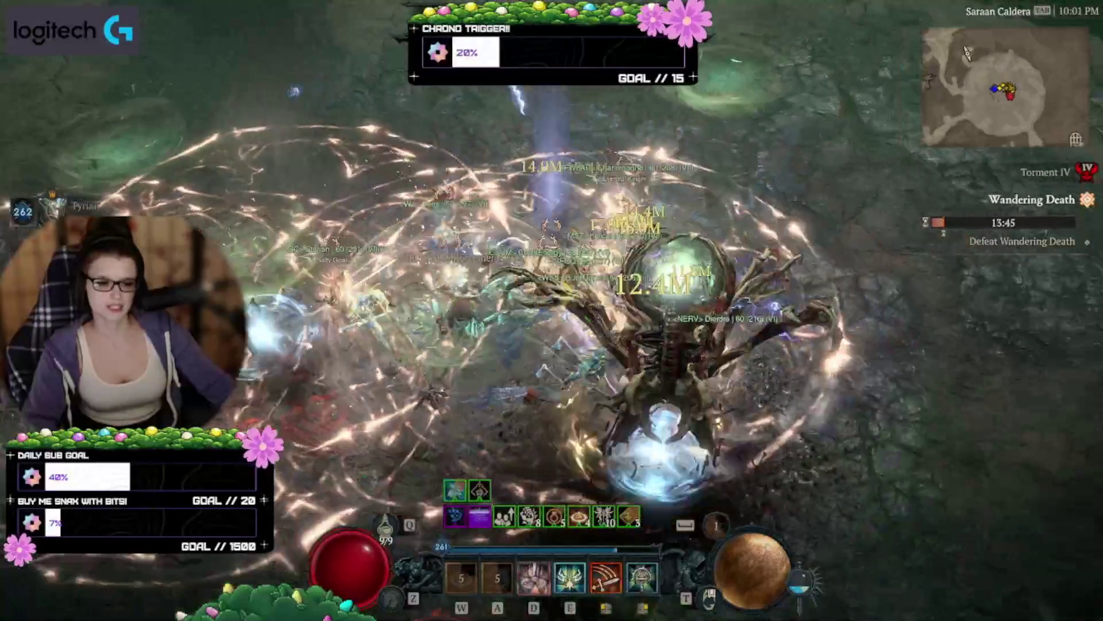
# Glance at the Character panel, then finish Wandering Death with the W, A and D skills.
pyautogui.press('c')
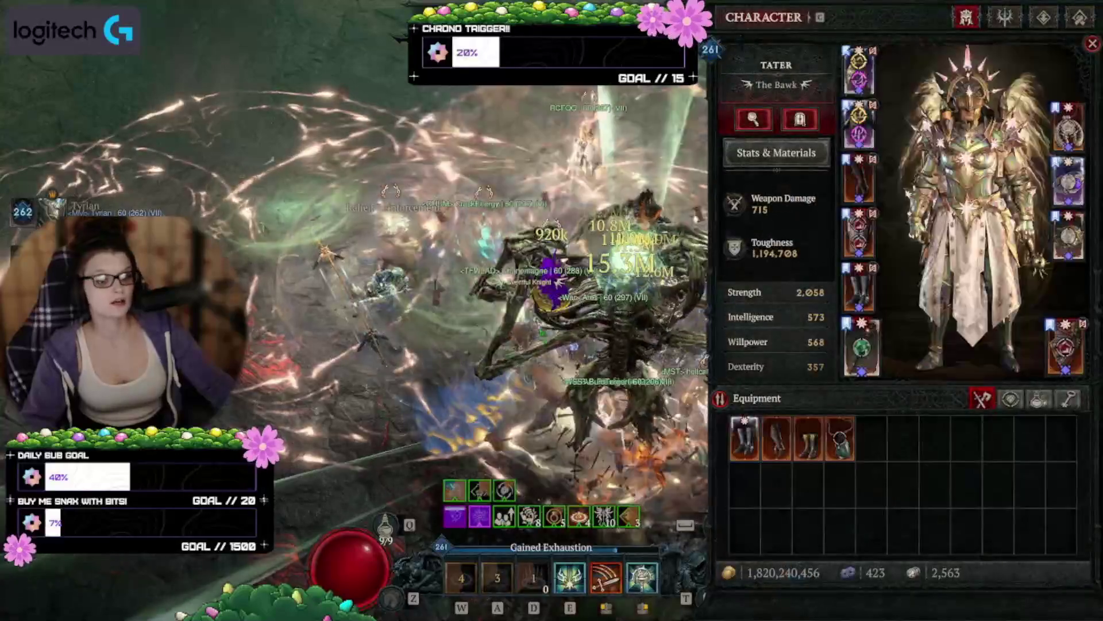
pyautogui.press('c')
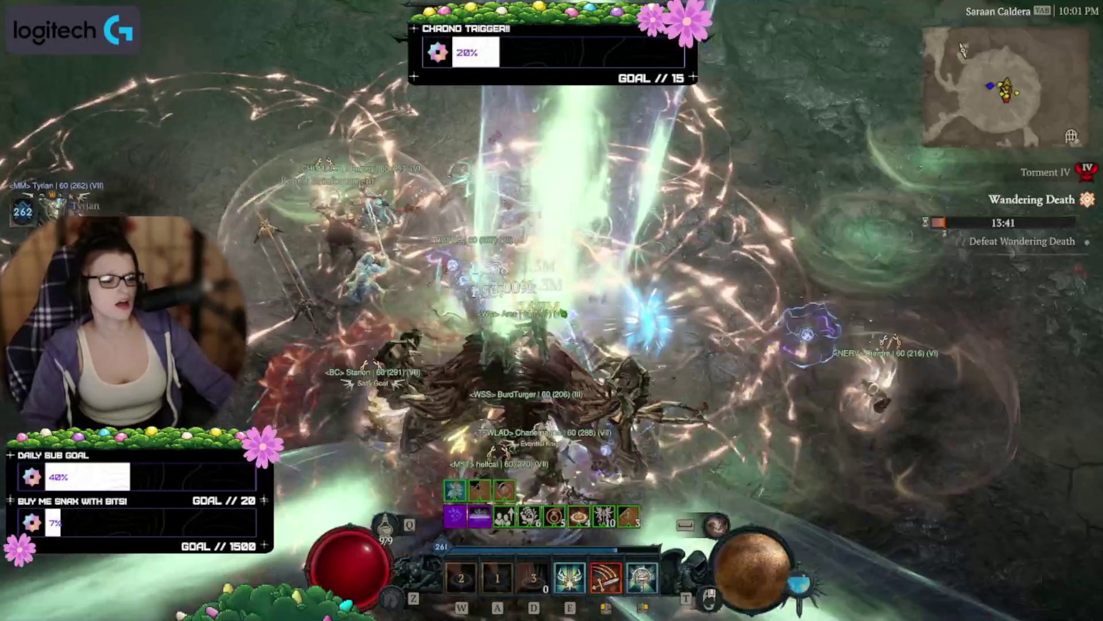
pyautogui.press('w')
pyautogui.press('a')
pyautogui.press('d')
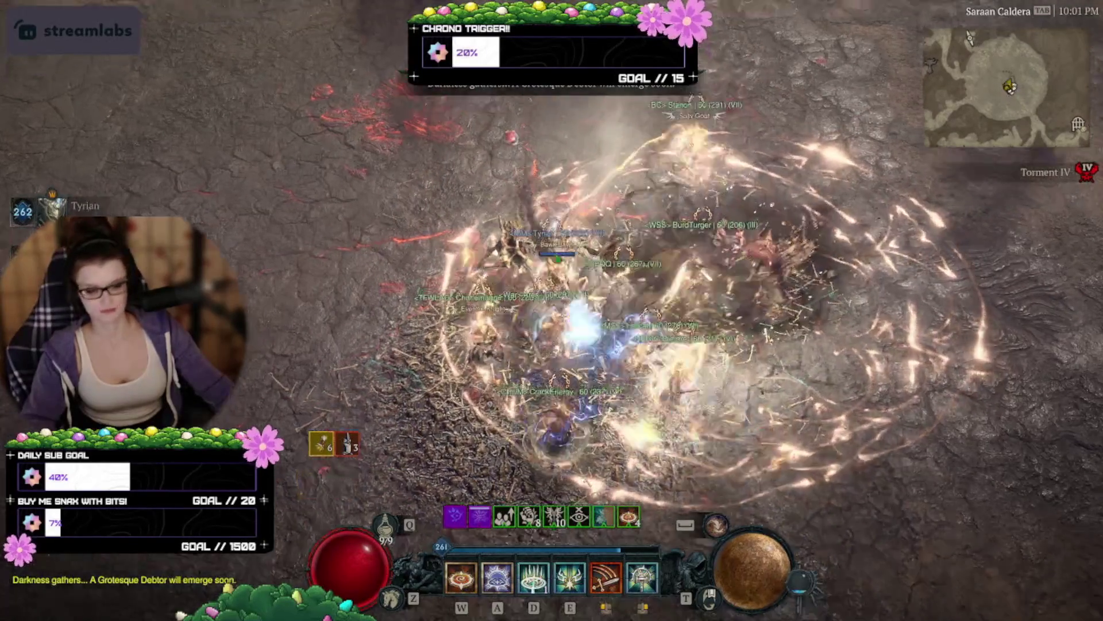
pyautogui.press('g')
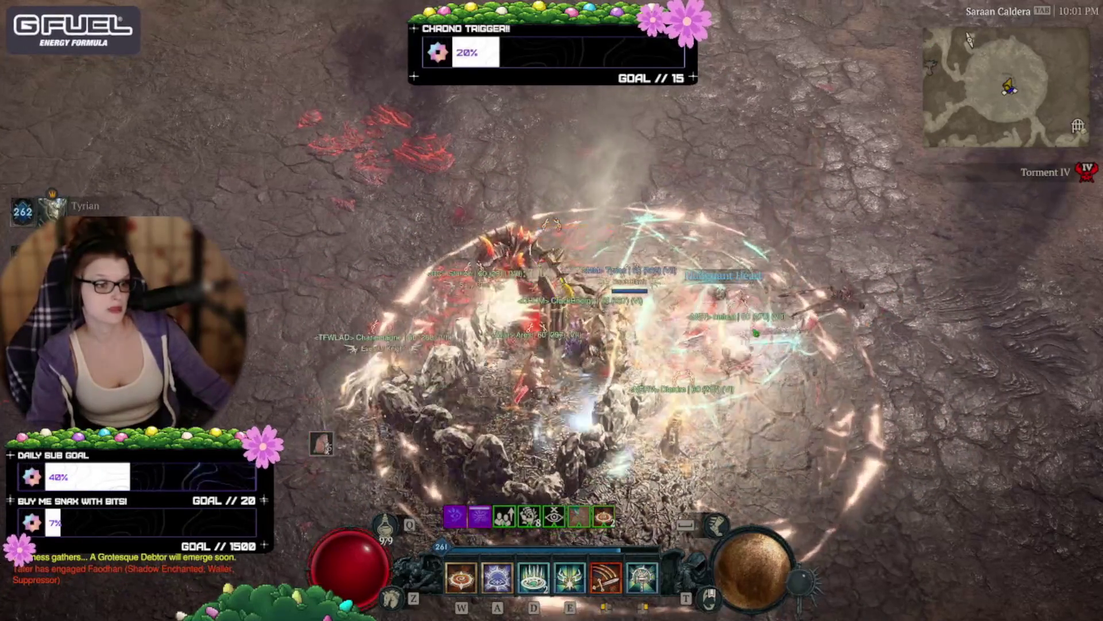
pyautogui.press('c')
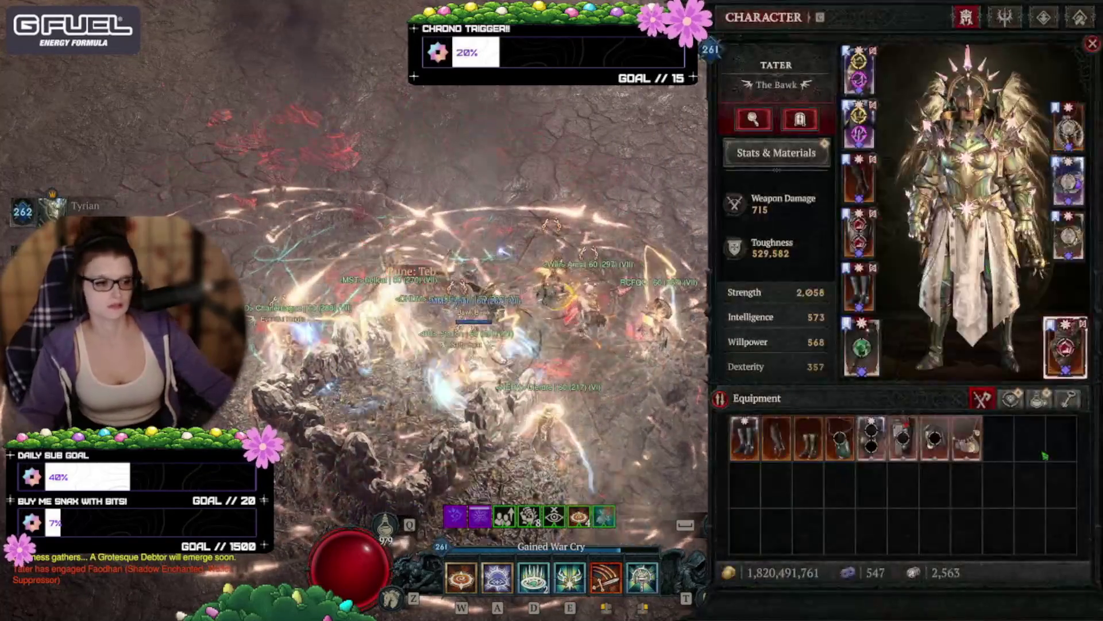
pyautogui.moveTo(871, 438)
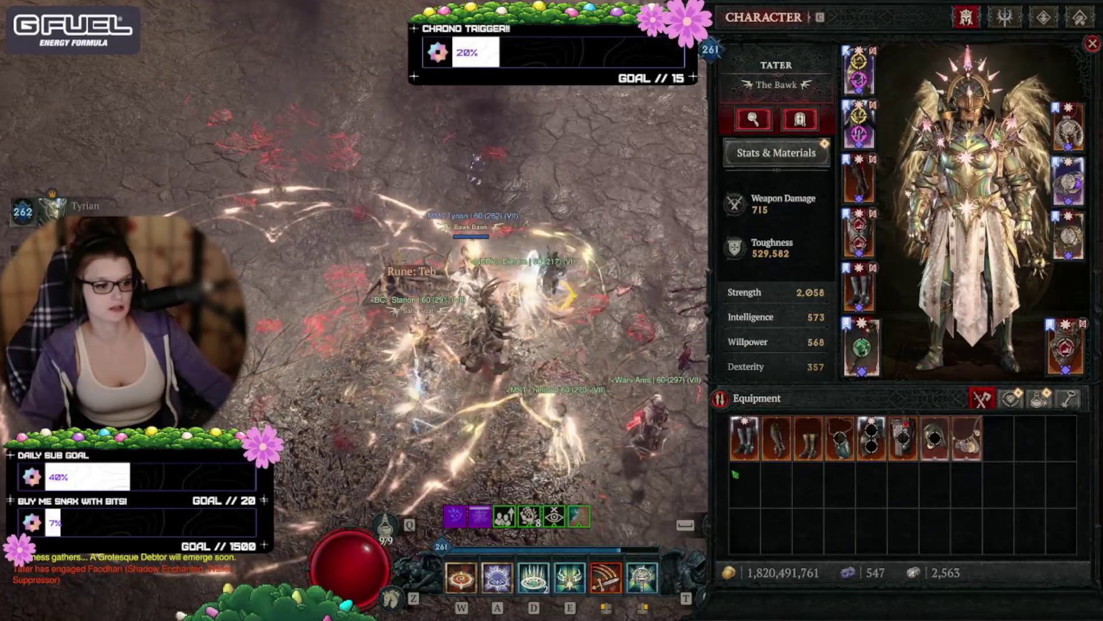
pyautogui.moveTo(745, 438)
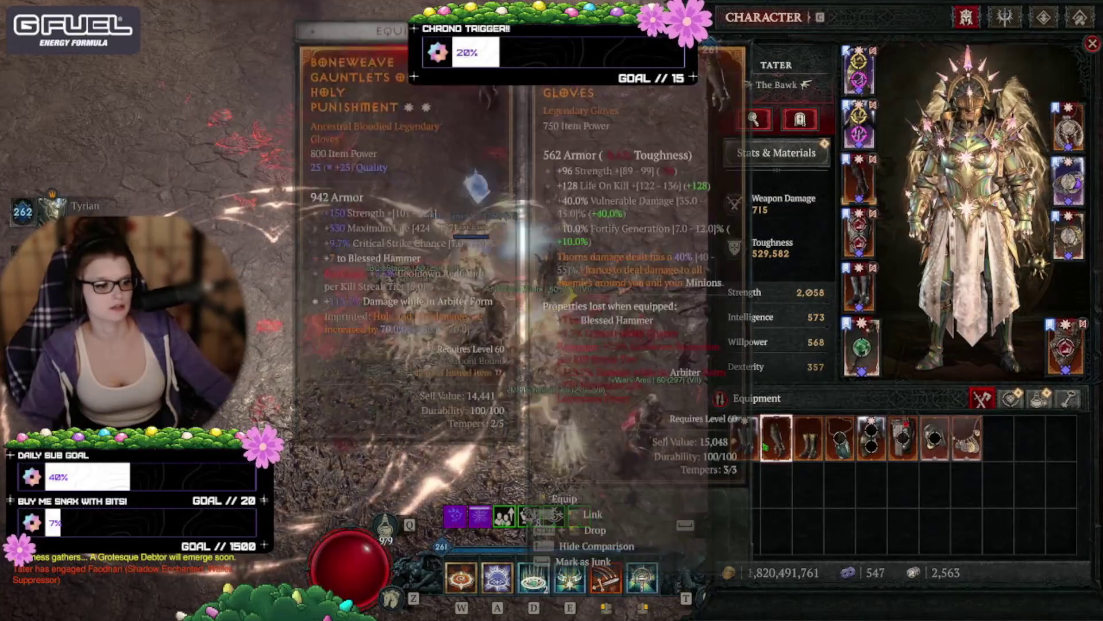
pyautogui.press('c')
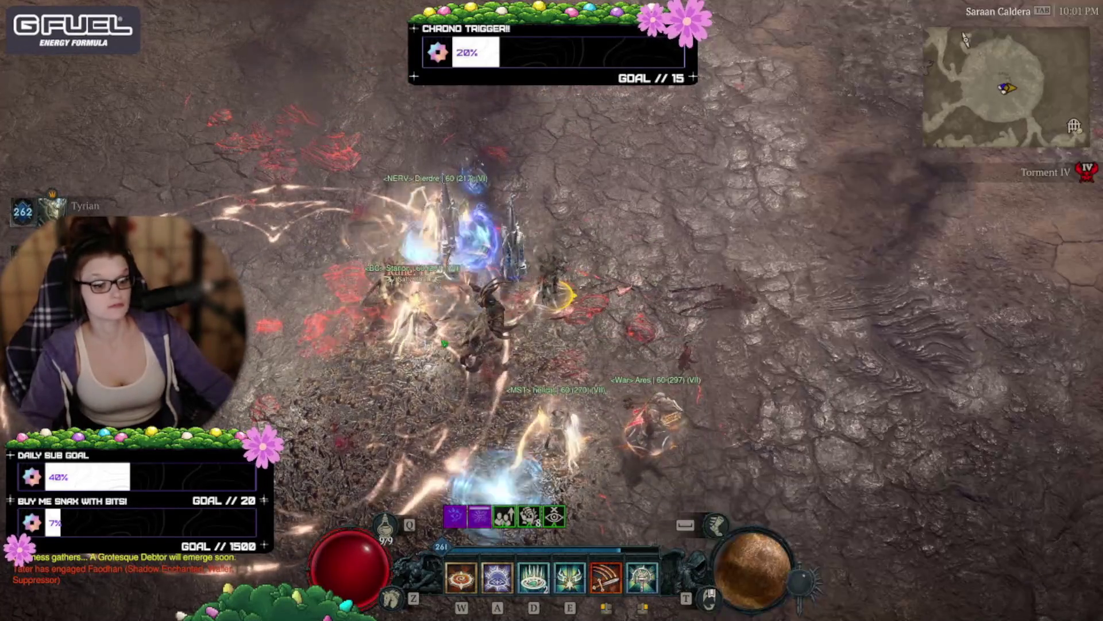
pyautogui.press('m')
pyautogui.press('m')
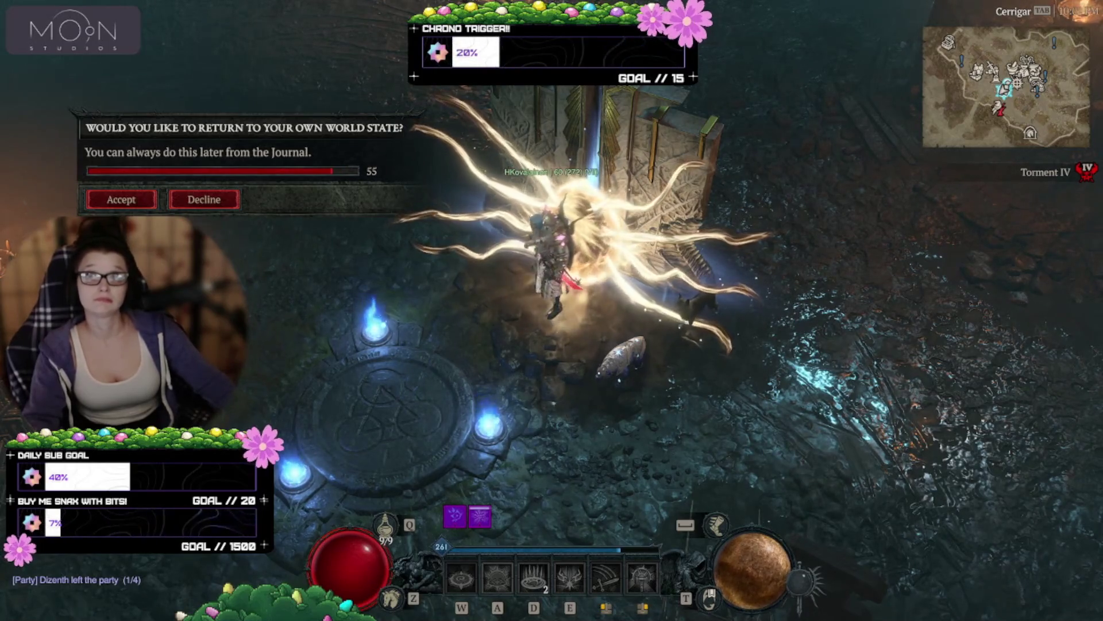
# Decline the return-to-world-state prompt and exit Diablo IV from the game menu.
pyautogui.click(653, 419)
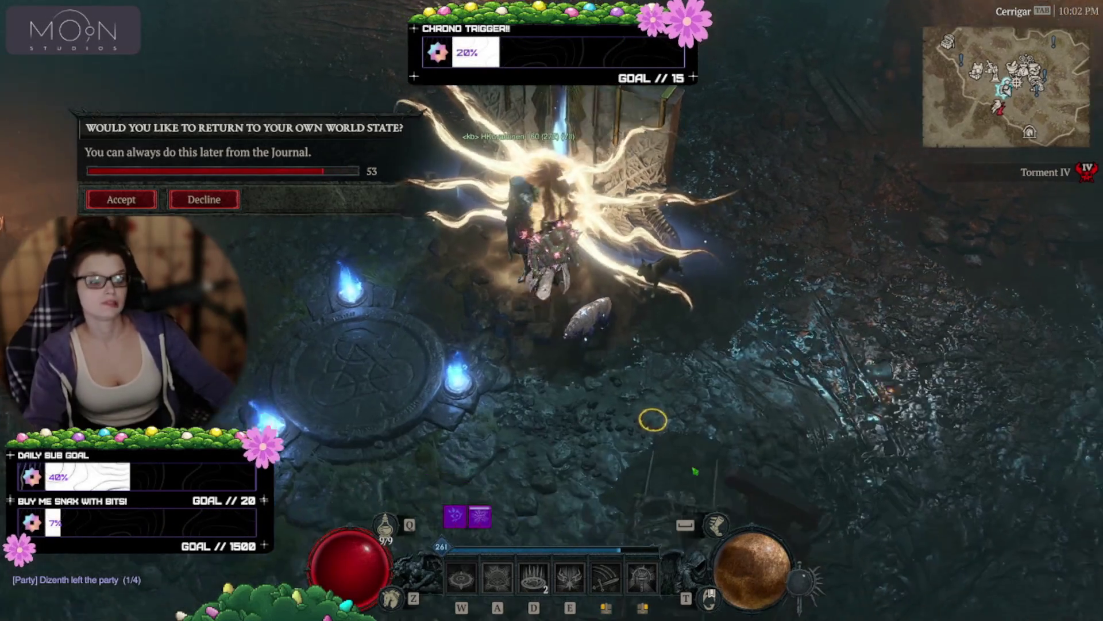
pyautogui.press('Escape')
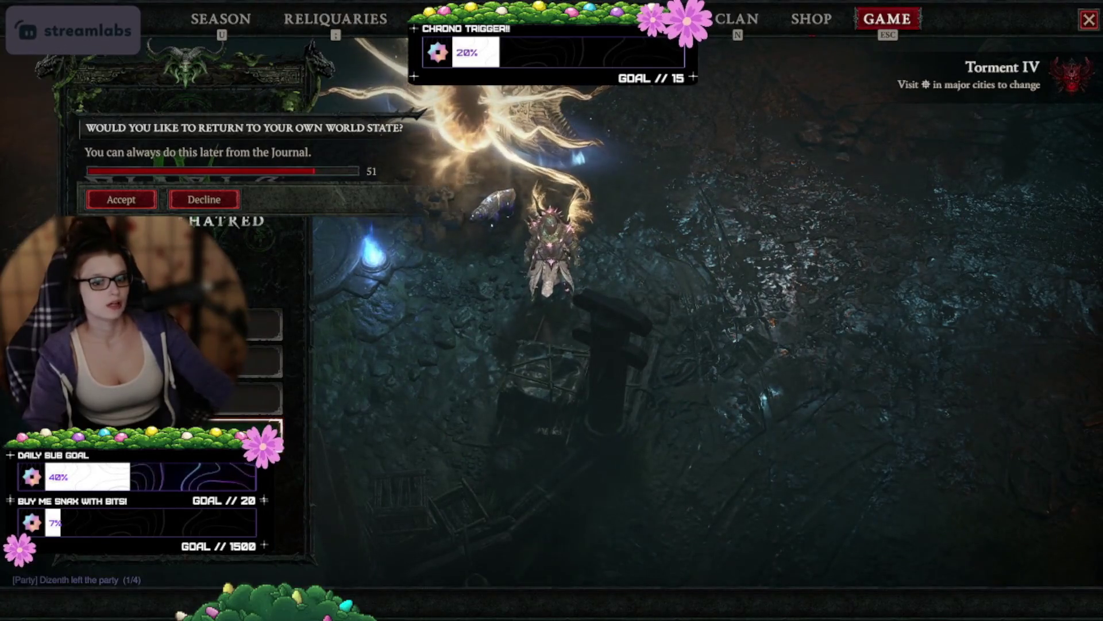
pyautogui.click(143, 199)
pyautogui.click(253, 428)
pyautogui.press('Escape')
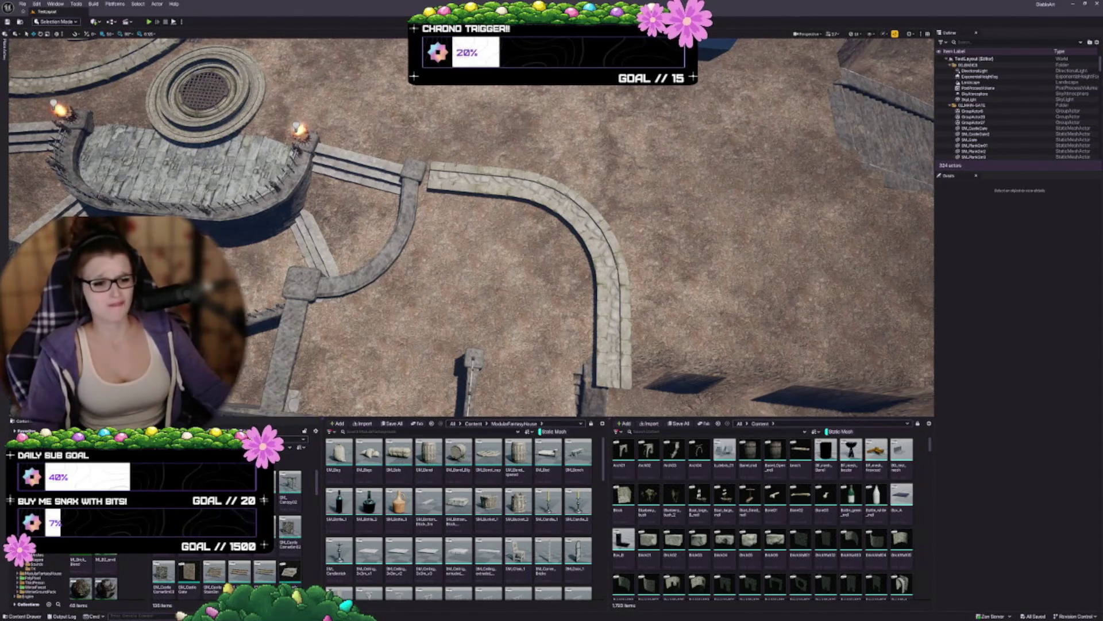
# Check viewport Scalability, then frame the courtyard, red-tiled roof and white blockout boxes from above.
pyautogui.press('Down')
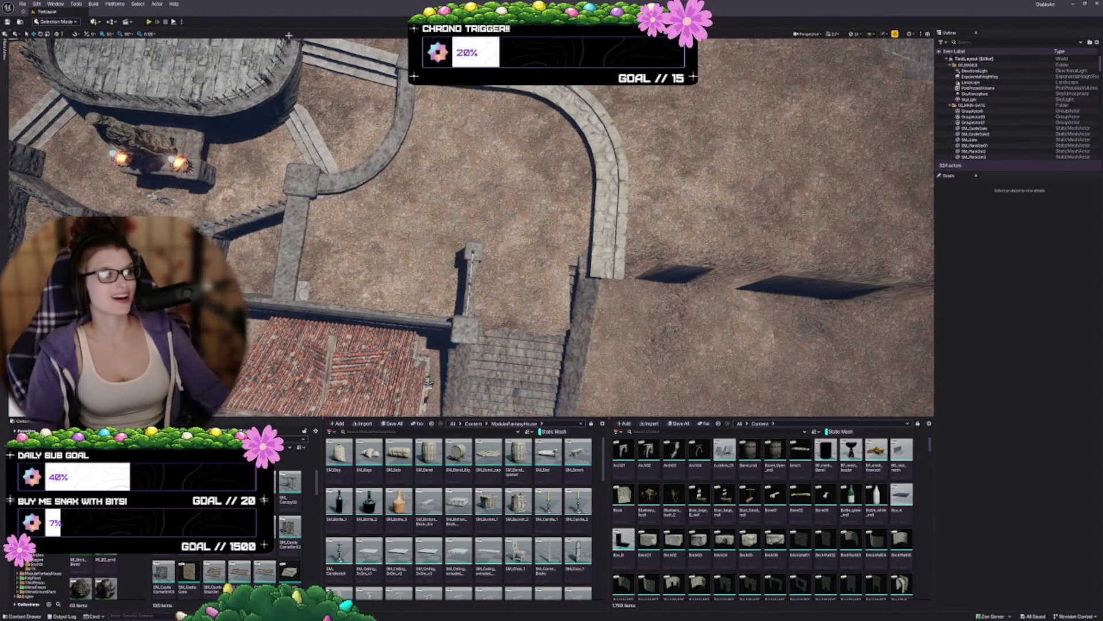
pyautogui.click(885, 36)
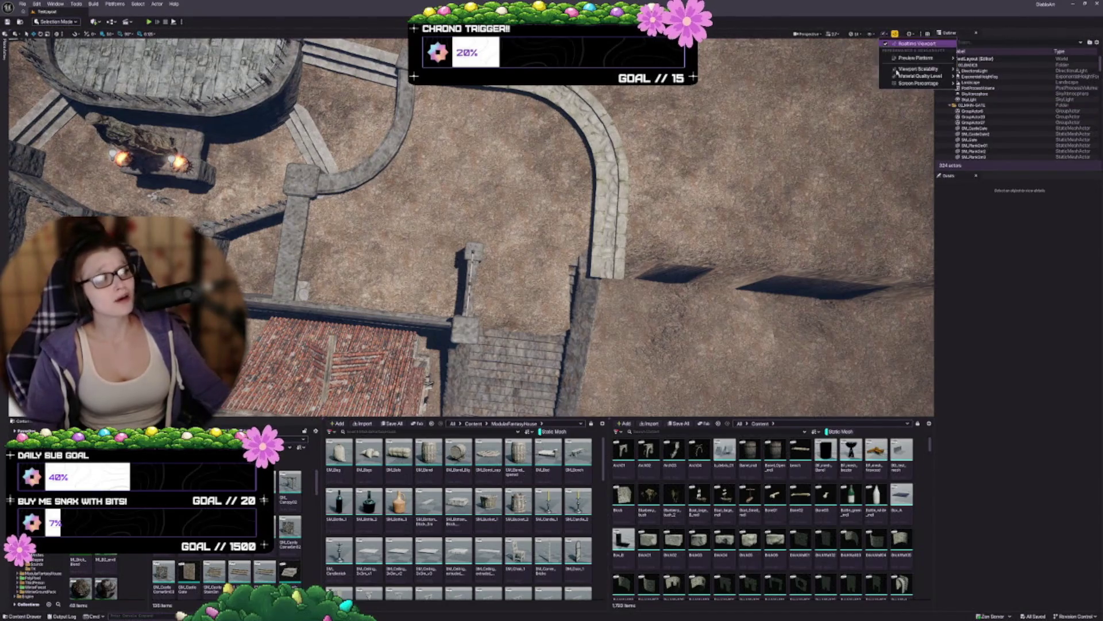
pyautogui.moveTo(916, 69)
pyautogui.moveTo(747, 259); pyautogui.dragTo(408, 259)
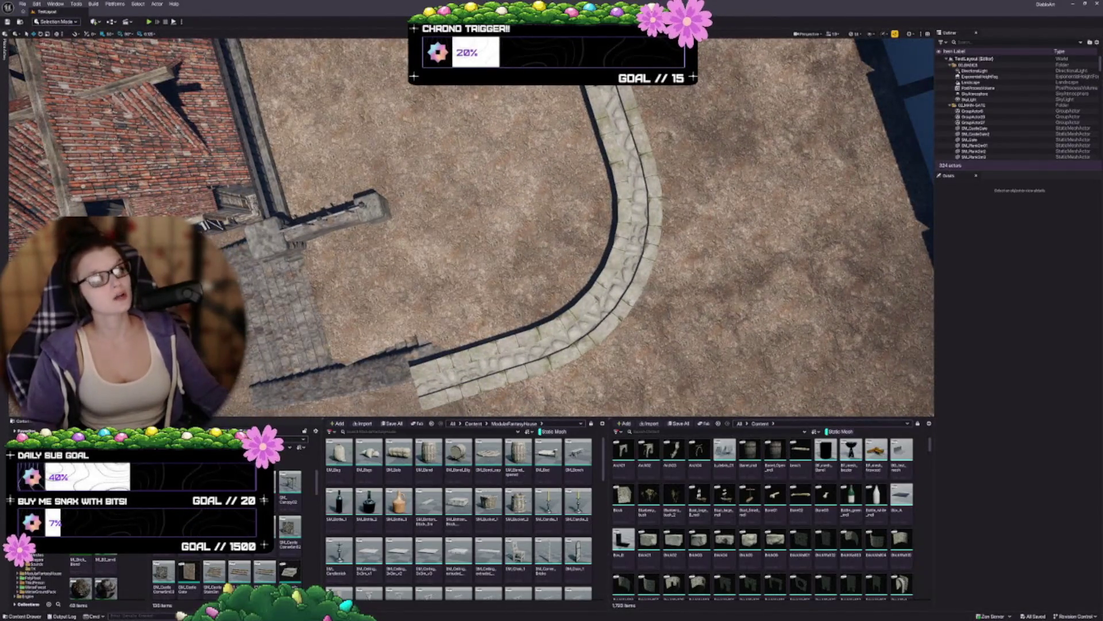
pyautogui.moveTo(430, 259); pyautogui.dragTo(397, 236)
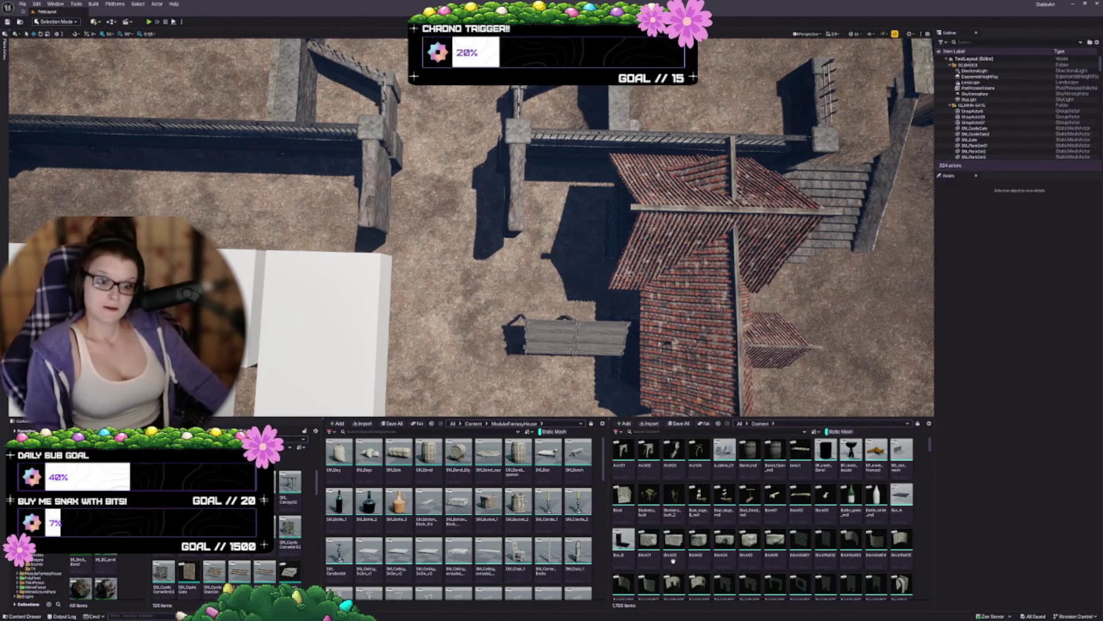
pyautogui.scroll(-5, 423, 323)
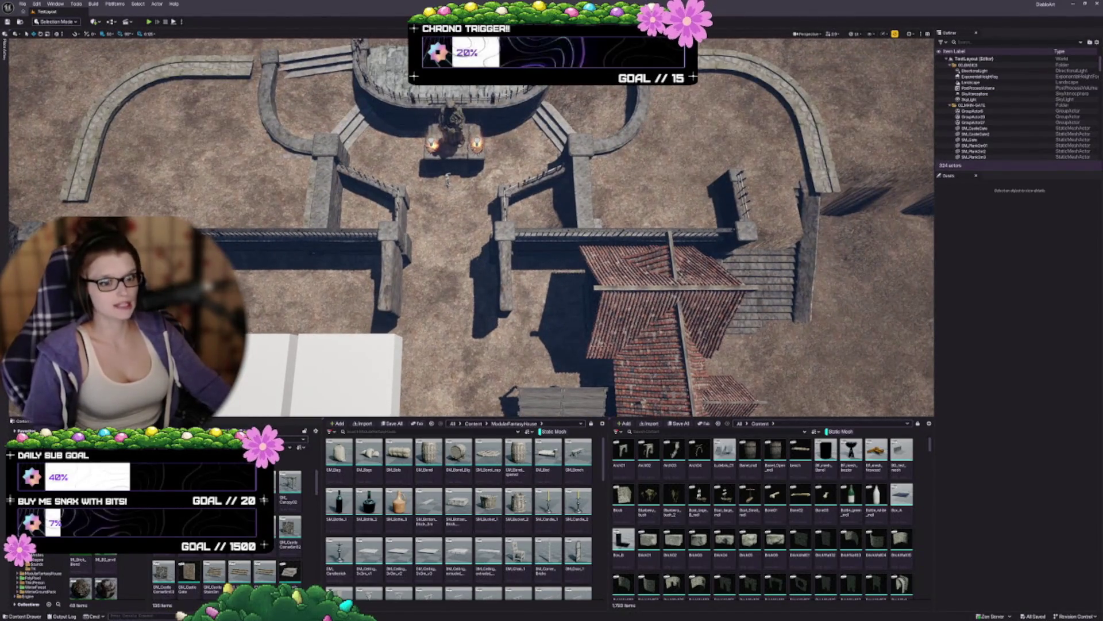
pyautogui.scroll(5, 448, 179)
pyautogui.moveTo(395, 42)
pyautogui.mouseDown()
pyautogui.moveTo(323, 45)
pyautogui.moveTo(472, 296)
pyautogui.mouseUp()
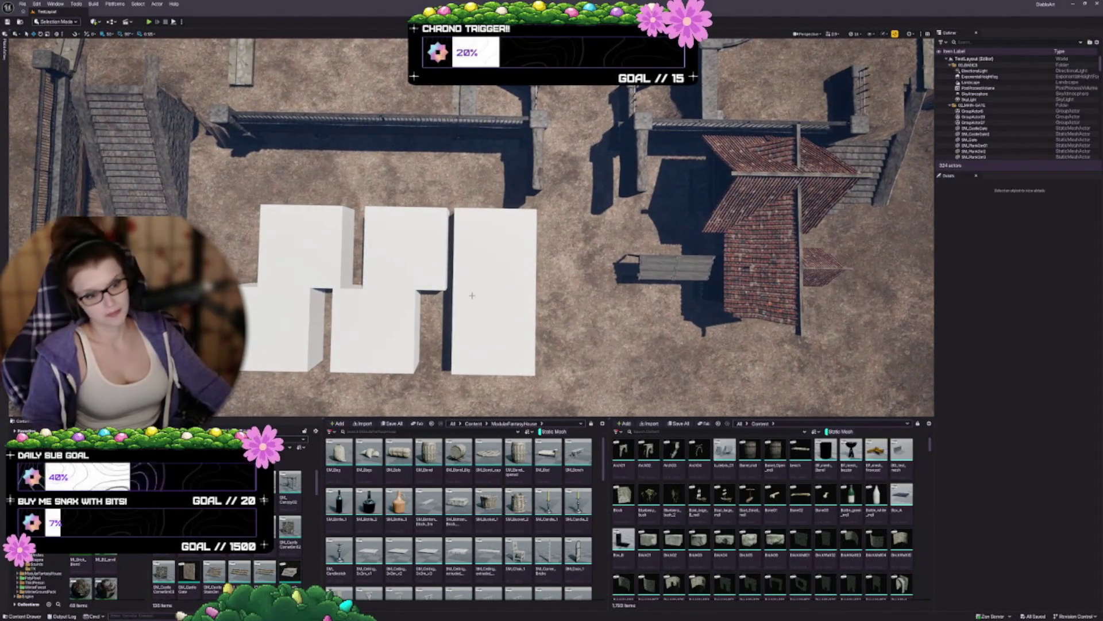
# Select all six white placeholder cubes in the courtyard and delete them.
pyautogui.click(472, 296)
pyautogui.keyDown('ctrl'); pyautogui.click(381, 322); pyautogui.keyUp('ctrl')
pyautogui.keyDown('ctrl'); pyautogui.click(402, 252); pyautogui.keyUp('ctrl')
pyautogui.keyDown('ctrl'); pyautogui.click(494, 247); pyautogui.keyUp('ctrl')
pyautogui.keyDown('ctrl'); pyautogui.click(308, 245); pyautogui.keyUp('ctrl')
pyautogui.keyDown('ctrl'); pyautogui.click(282, 328); pyautogui.keyUp('ctrl')
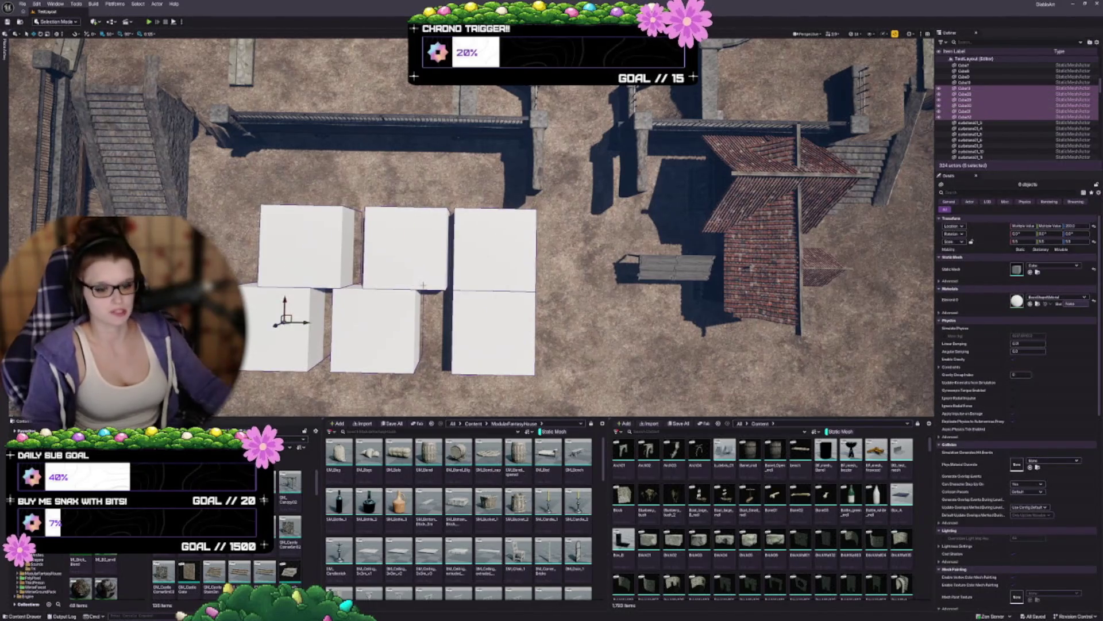
pyautogui.press('Delete')
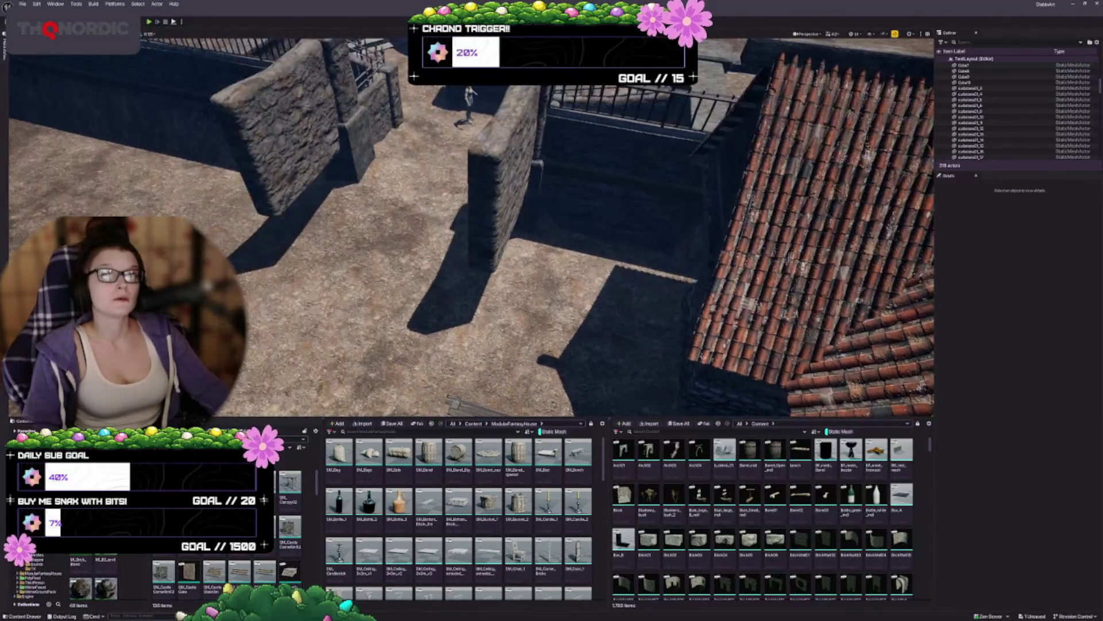
# Select both SM_FenceWall pieces and drop them lower into the ground.
pyautogui.click(276, 138)
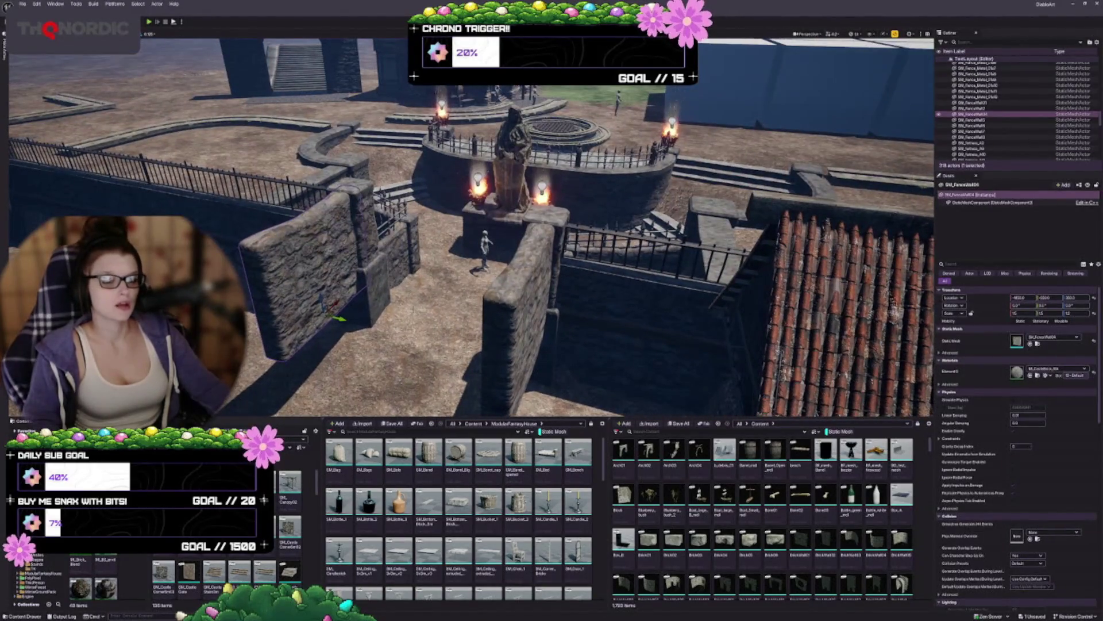
pyautogui.keyDown('ctrl'); pyautogui.click(505, 318); pyautogui.keyUp('ctrl')
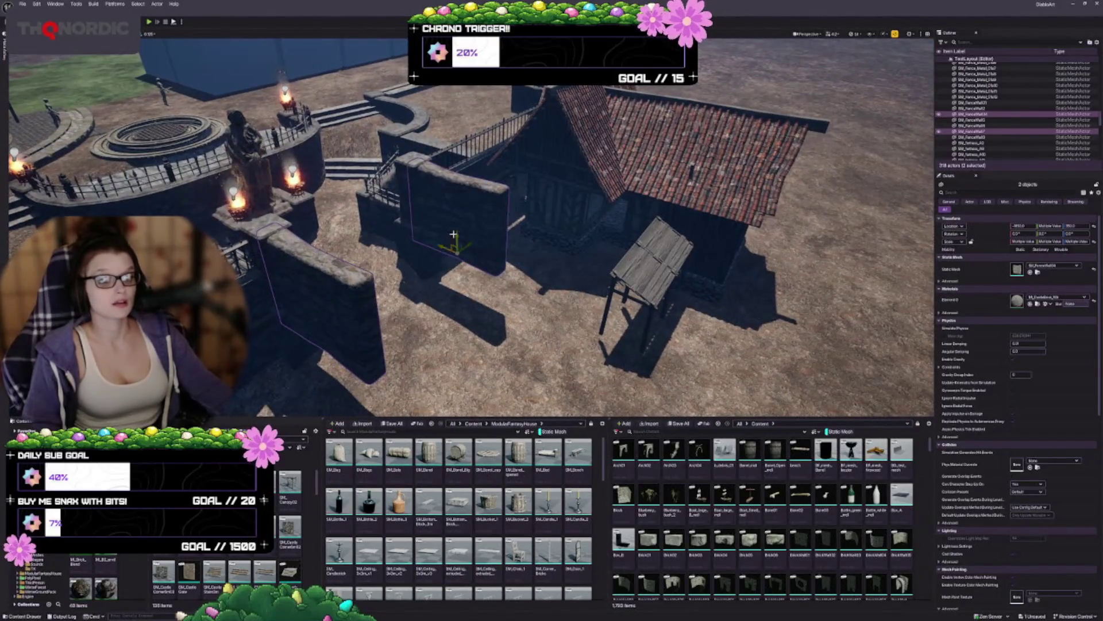
pyautogui.moveTo(458, 235); pyautogui.dragTo(448, 290)
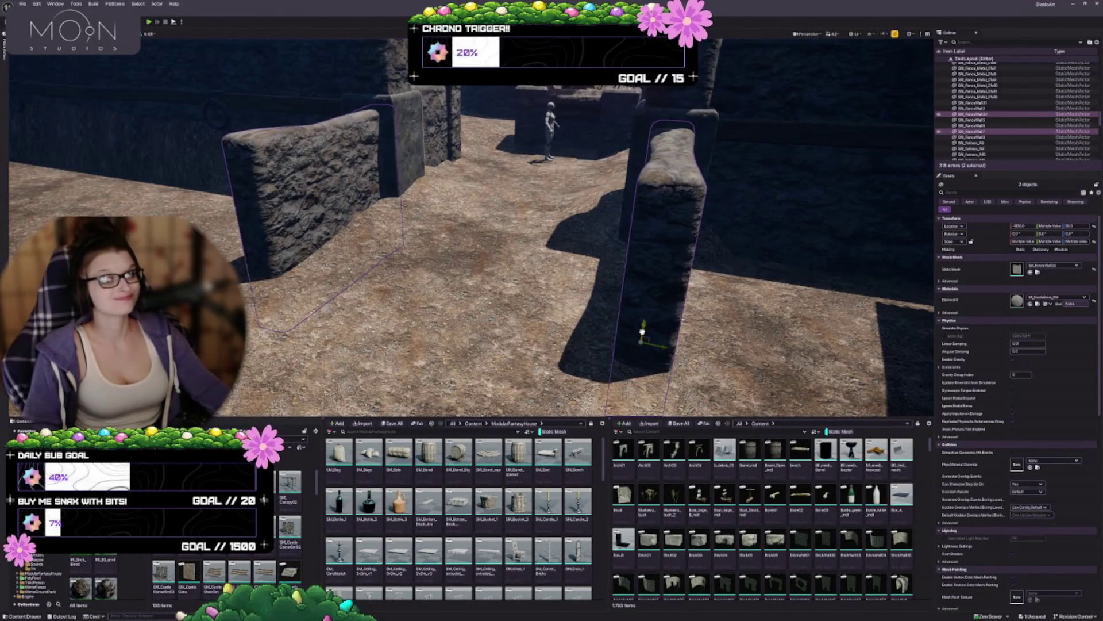
pyautogui.press('End')
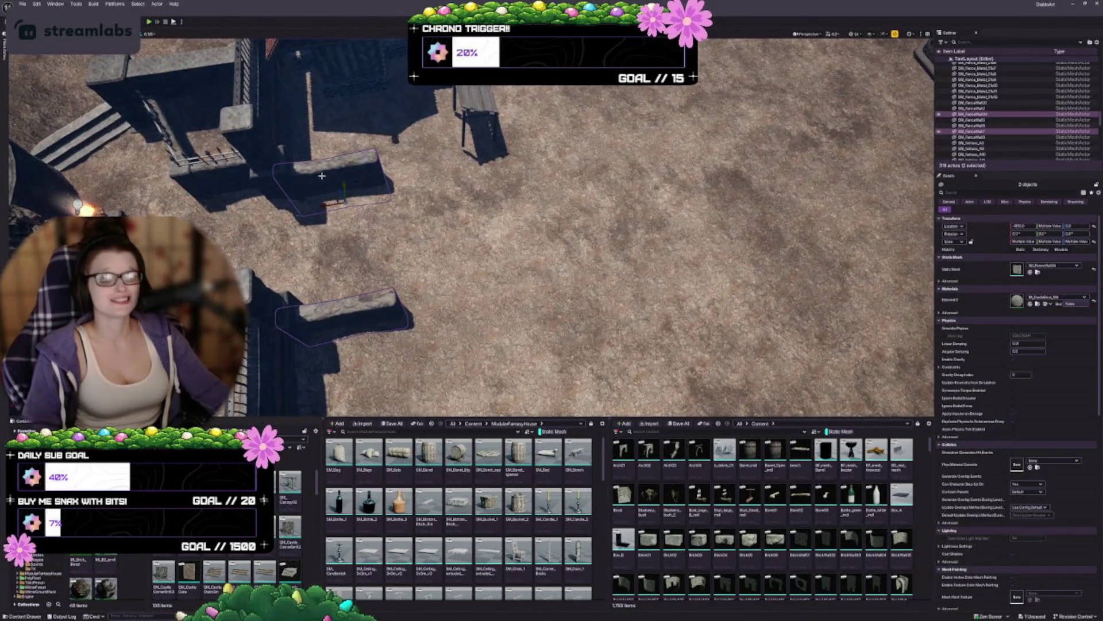
# Duplicate the two wall pieces and set the copies just to the right.
pyautogui.moveTo(322, 206); pyautogui.dragTo(416, 204)
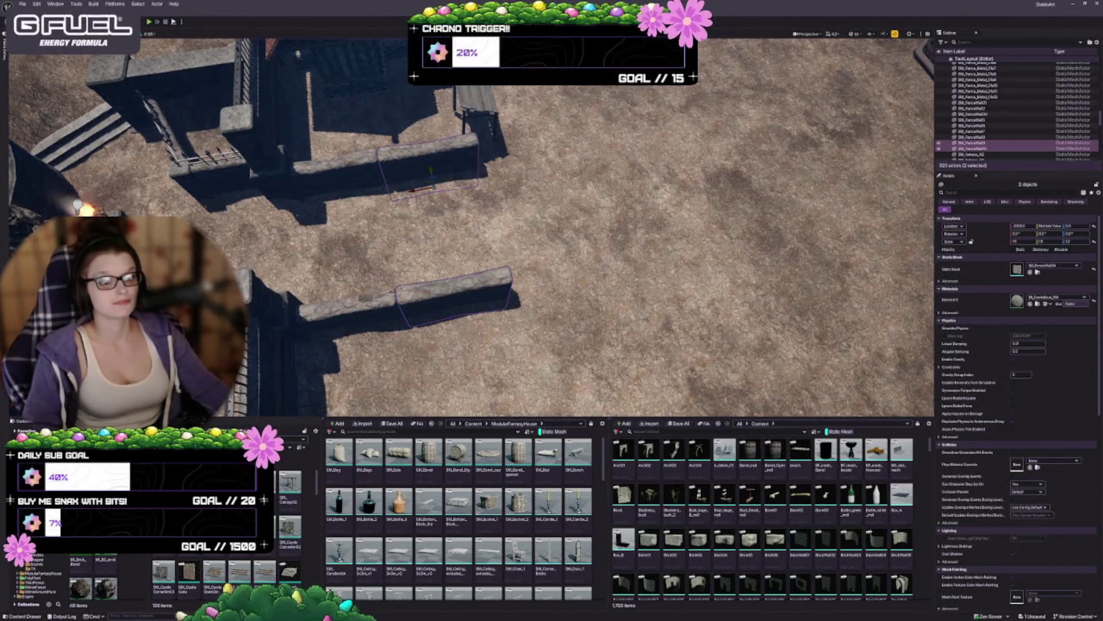
pyautogui.moveTo(416, 187); pyautogui.dragTo(430, 188)
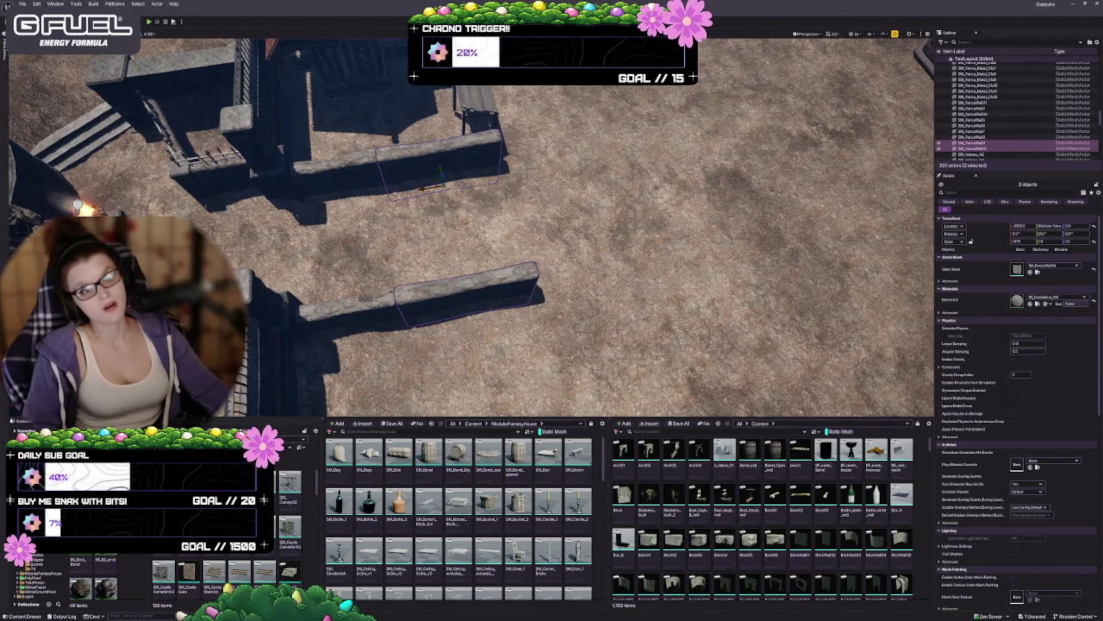
pyautogui.scroll(-5, 471, 224)
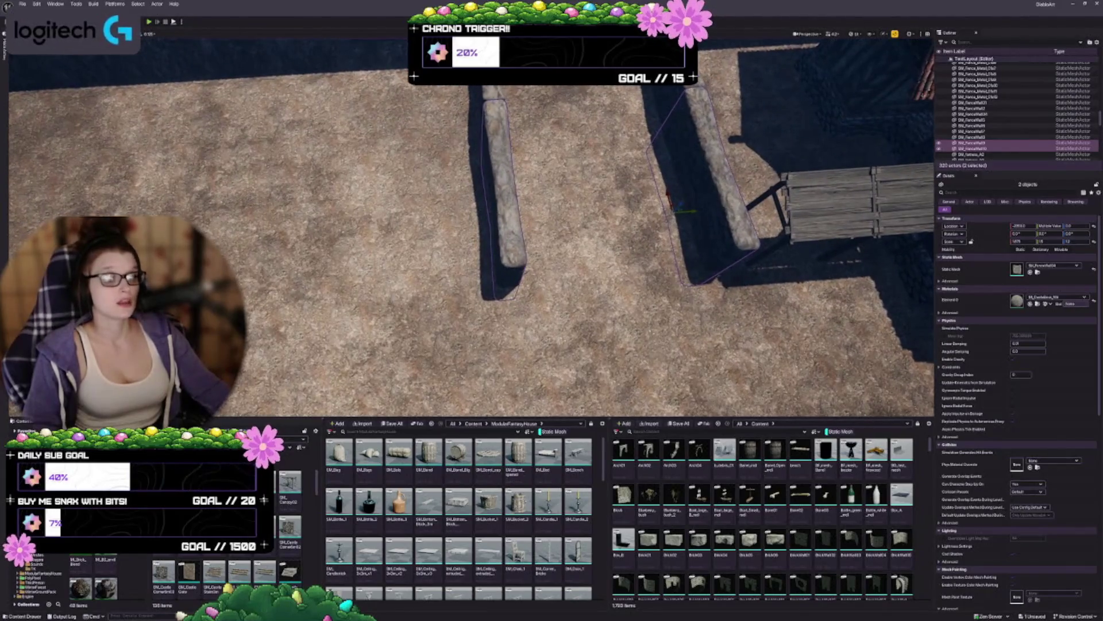
# Make a copy of the left stone wall rotated 90° across it.
pyautogui.click(503, 190)
pyautogui.press('e')
pyautogui.moveTo(482, 258)
pyautogui.mouseDown()
pyautogui.moveTo(500, 221)
pyautogui.moveTo(424, 310)
pyautogui.moveTo(439, 293)
pyautogui.mouseUp()
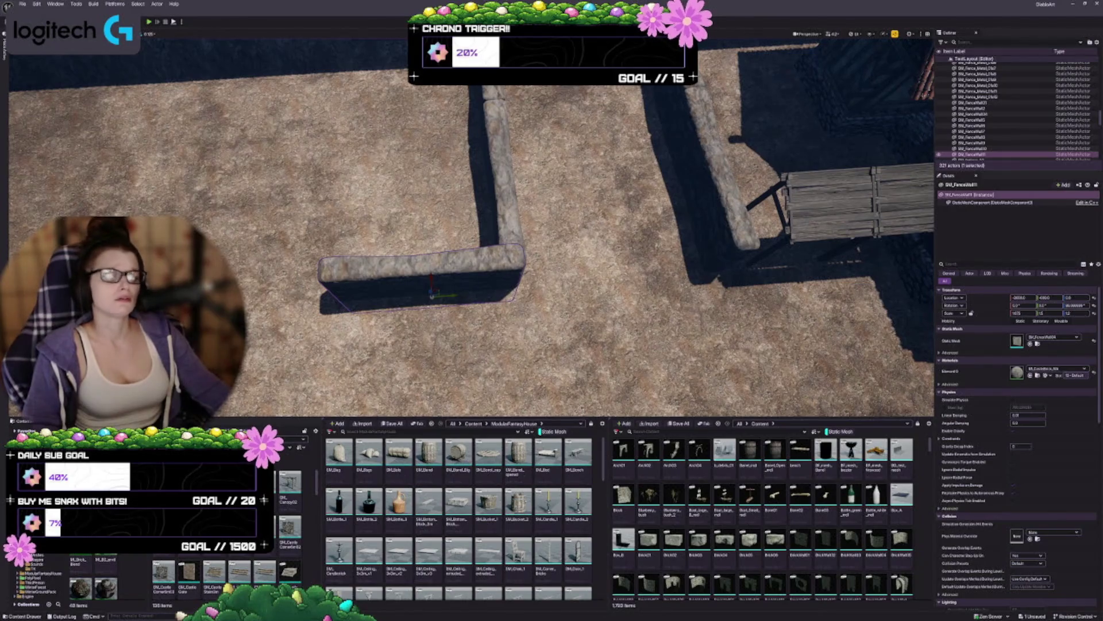
pyautogui.scroll(-4, 471, 230)
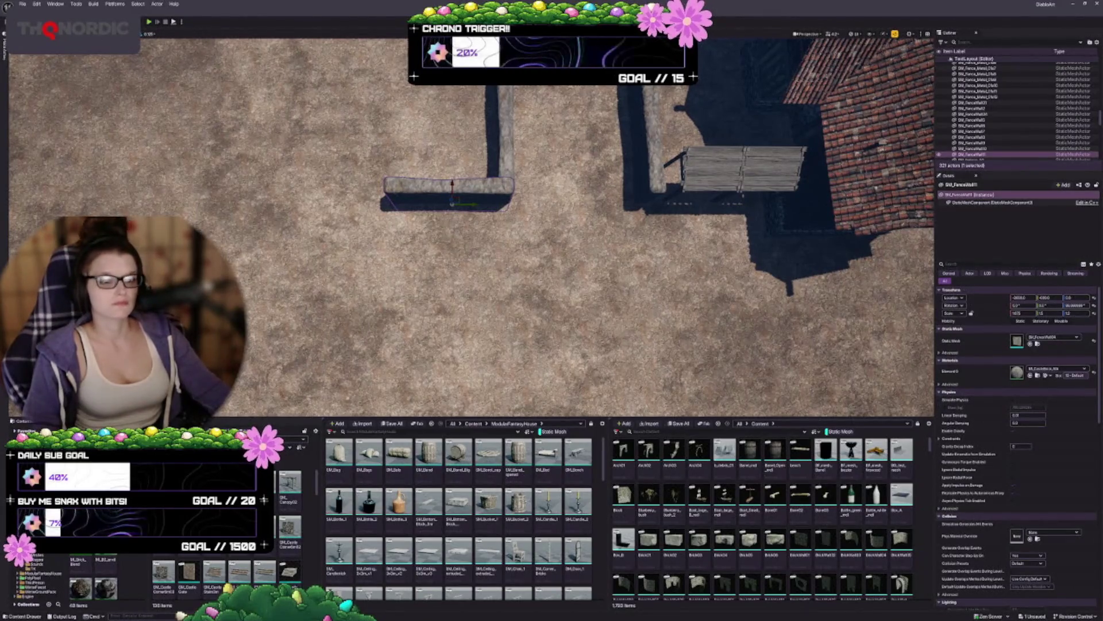
# Place two more duplicates of the wall piece further left toward the stairs.
pyautogui.press('Up')
pyautogui.press('Left')
pyautogui.press('Down')
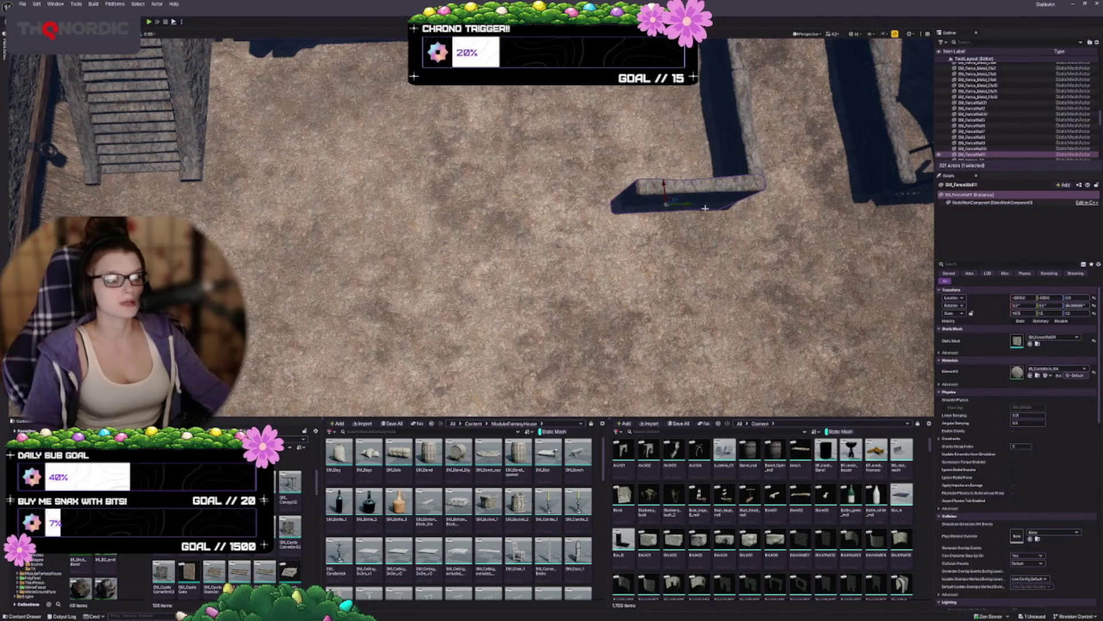
pyautogui.moveTo(689, 202)
pyautogui.mouseDown()
pyautogui.moveTo(434, 211)
pyautogui.moveTo(471, 207)
pyautogui.moveTo(471, 184)
pyautogui.mouseUp()
pyautogui.press('Right')
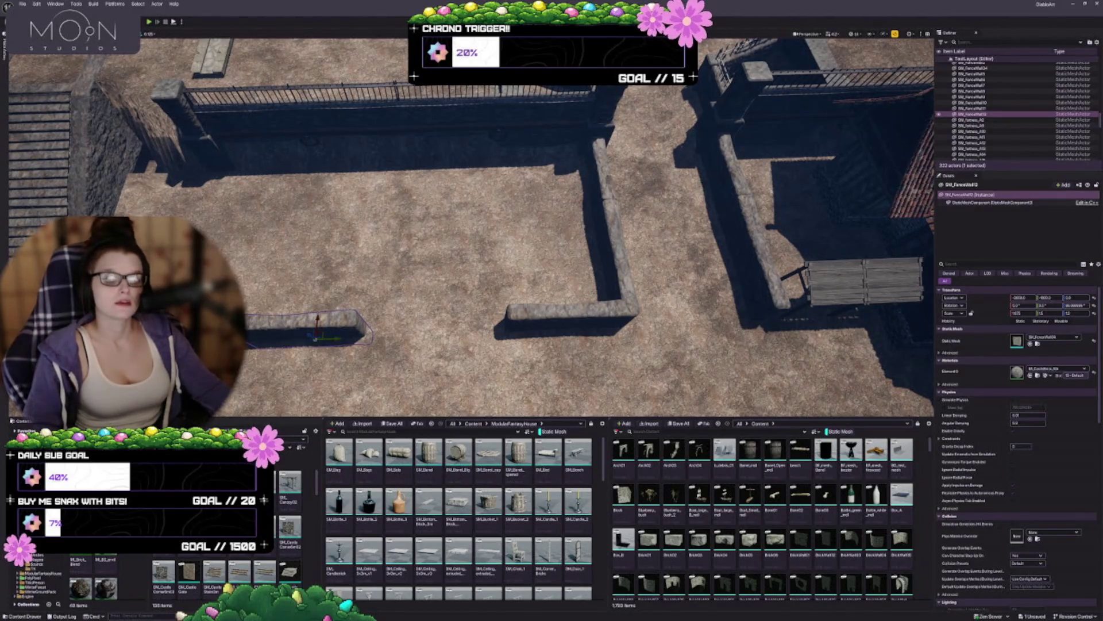
pyautogui.press('a')
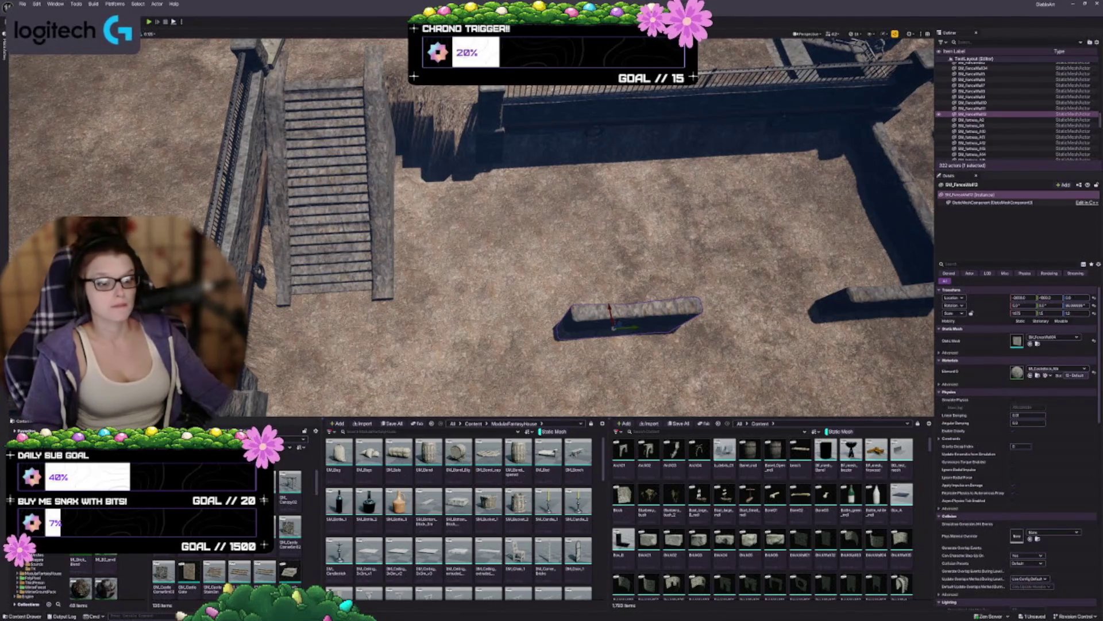
pyautogui.moveTo(635, 326)
pyautogui.keyDown('alt'); pyautogui.mouseDown()
pyautogui.moveTo(517, 330)
pyautogui.moveTo(526, 331)
pyautogui.mouseUp(); pyautogui.keyUp('alt')
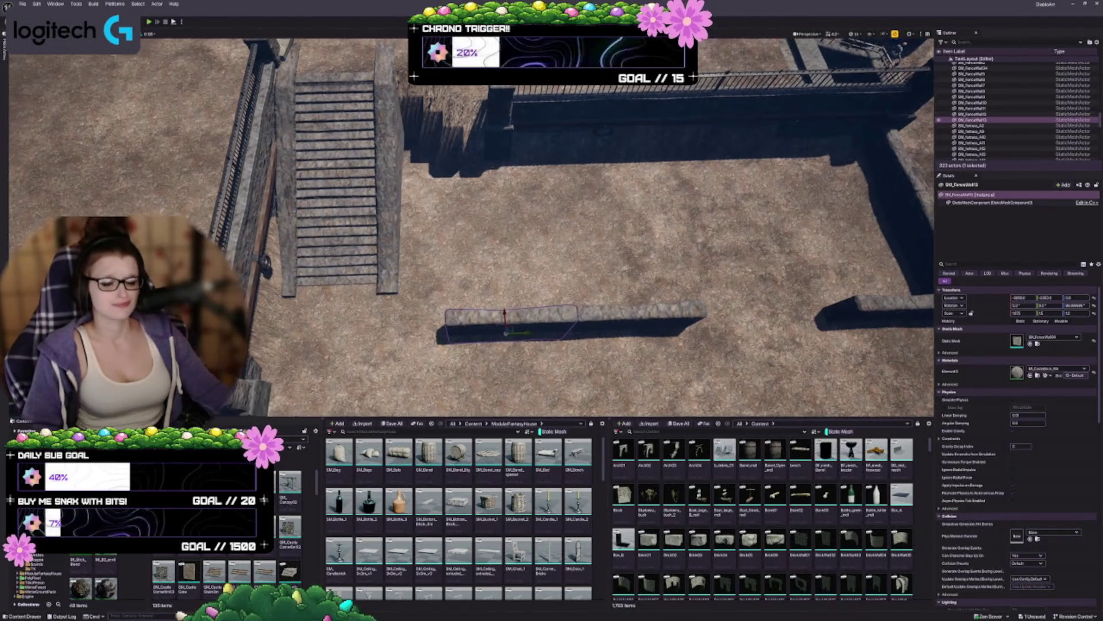
pyautogui.scroll(-3, 527, 331)
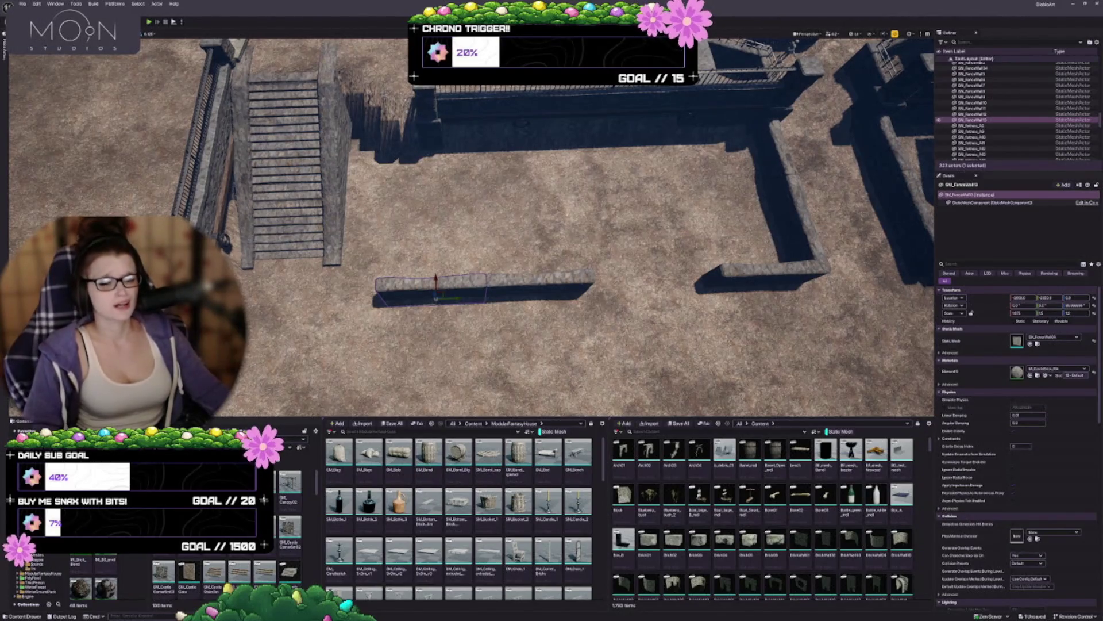
# Delete the extra stone wall copy.
pyautogui.scroll(3, 488, 230)
pyautogui.press('Delete')
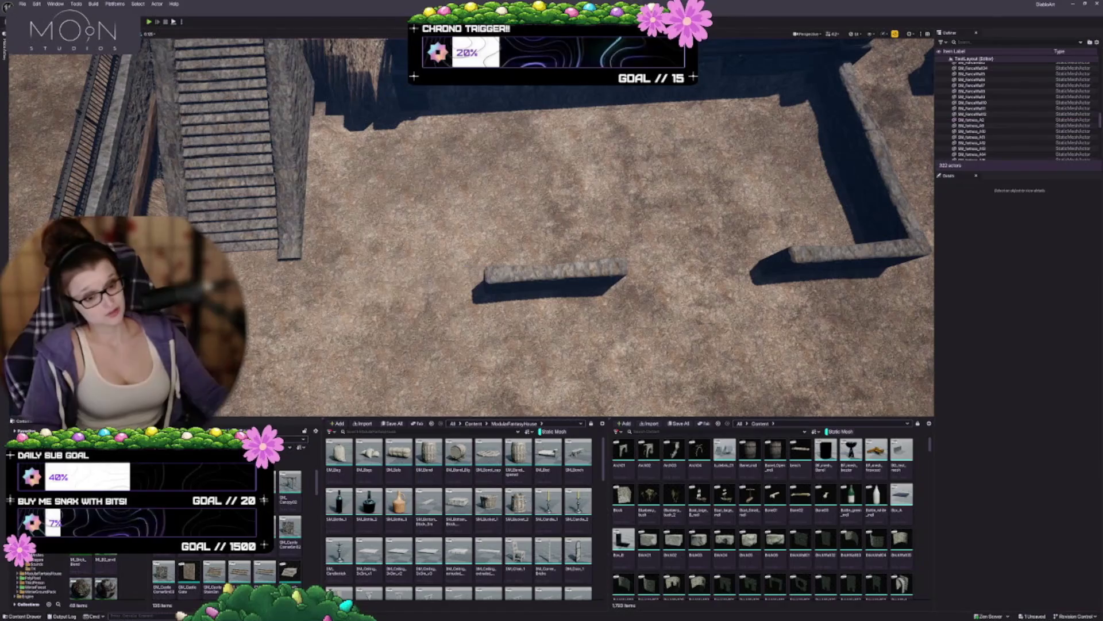
pyautogui.scroll(-2, 230, 569)
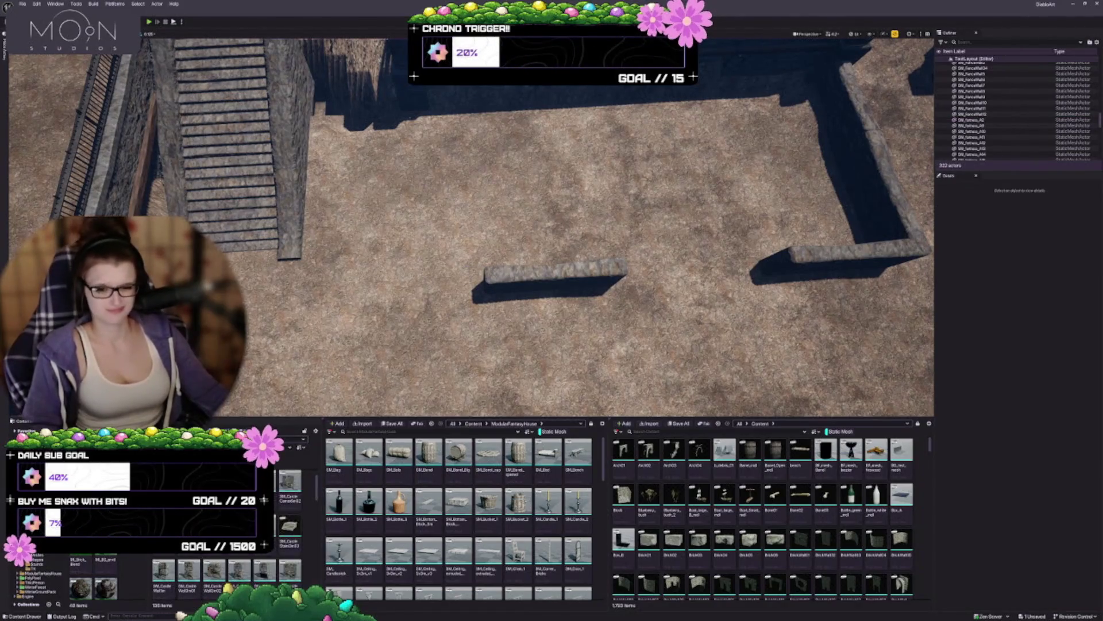
pyautogui.scroll(-4, 230, 569)
pyautogui.scroll(-3, 231, 557)
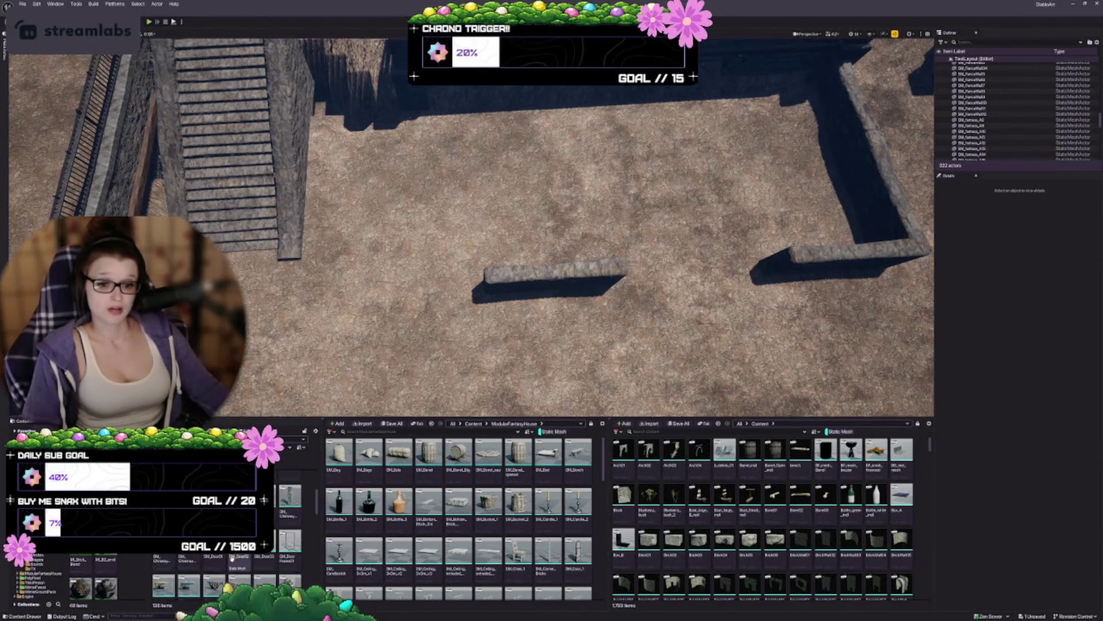
pyautogui.scroll(2, 231, 556)
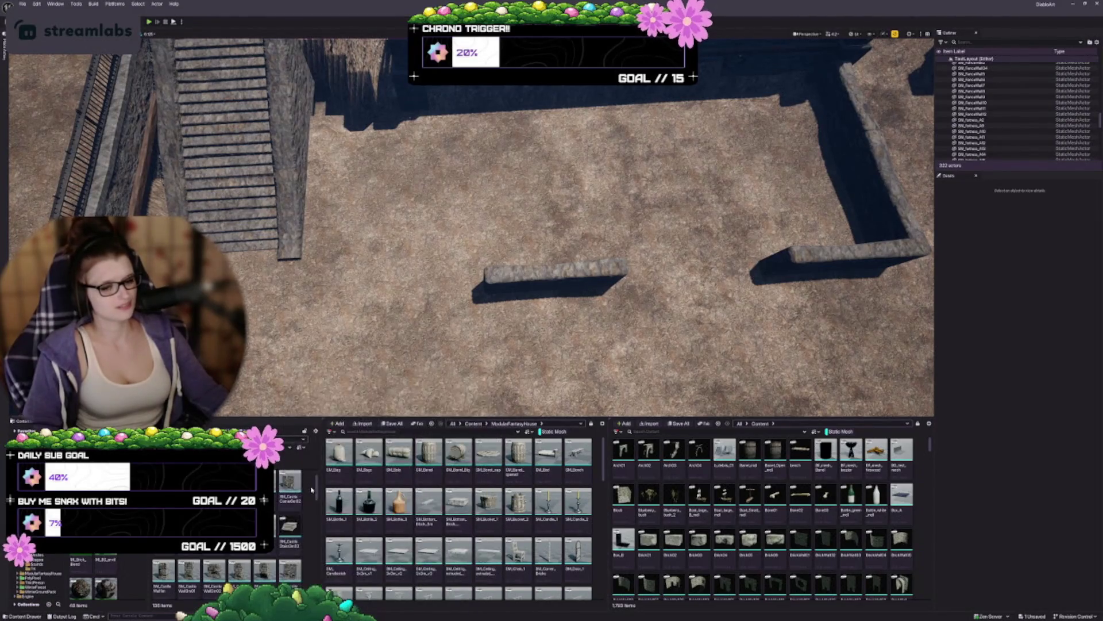
# Widen the left asset browser panel and scroll through its assets.
pyautogui.moveTo(320, 491); pyautogui.dragTo(336, 490)
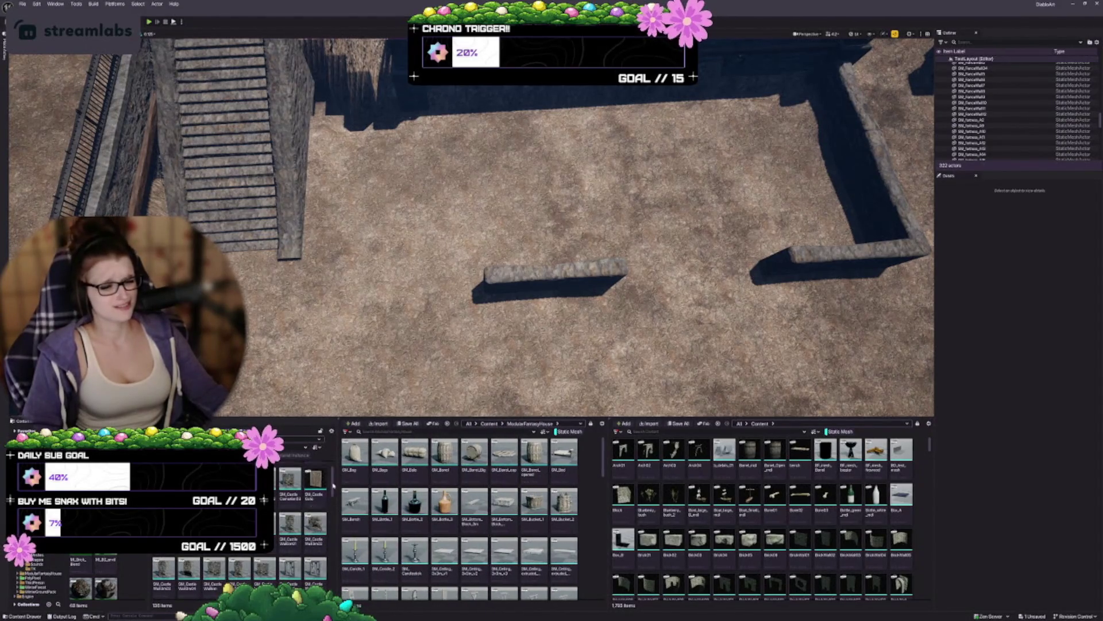
pyautogui.scroll(-5, 285, 486)
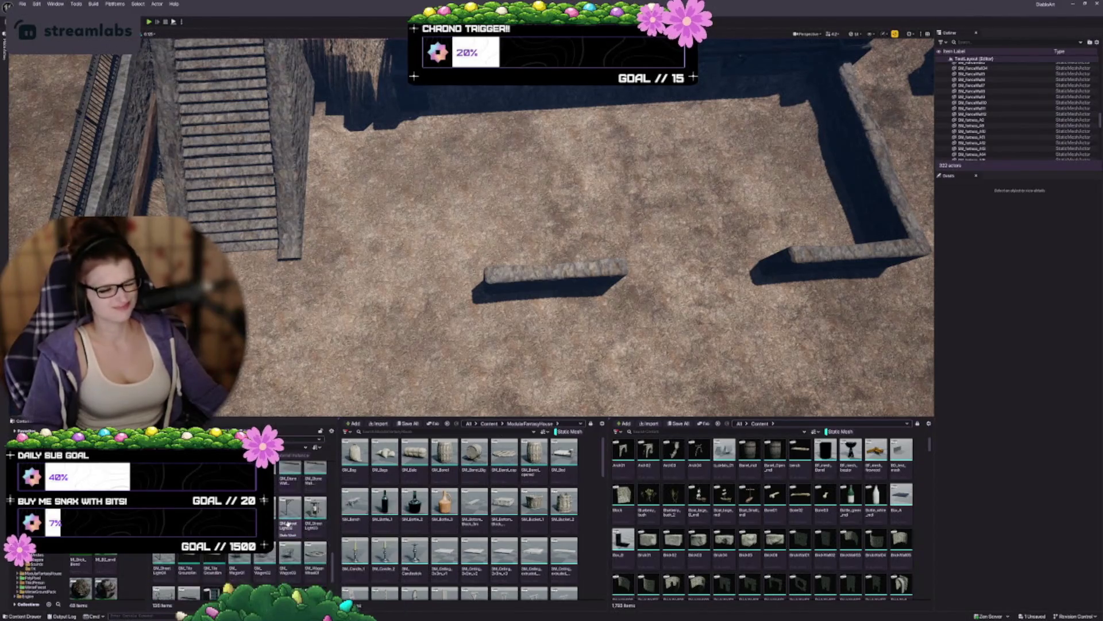
pyautogui.scroll(5, 285, 486)
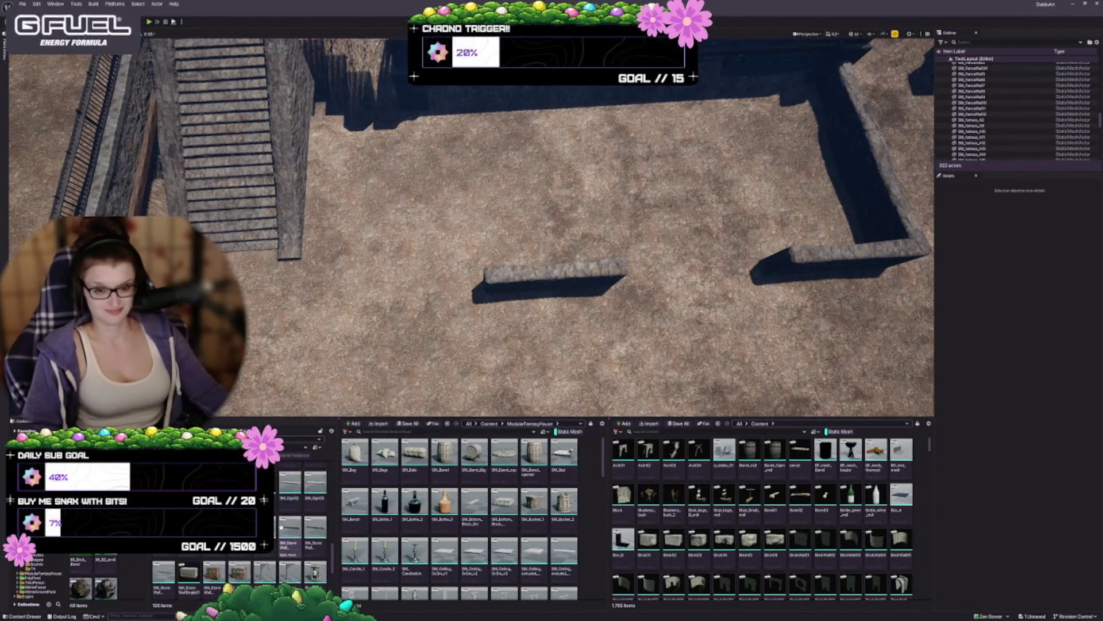
pyautogui.scroll(1, 284, 485)
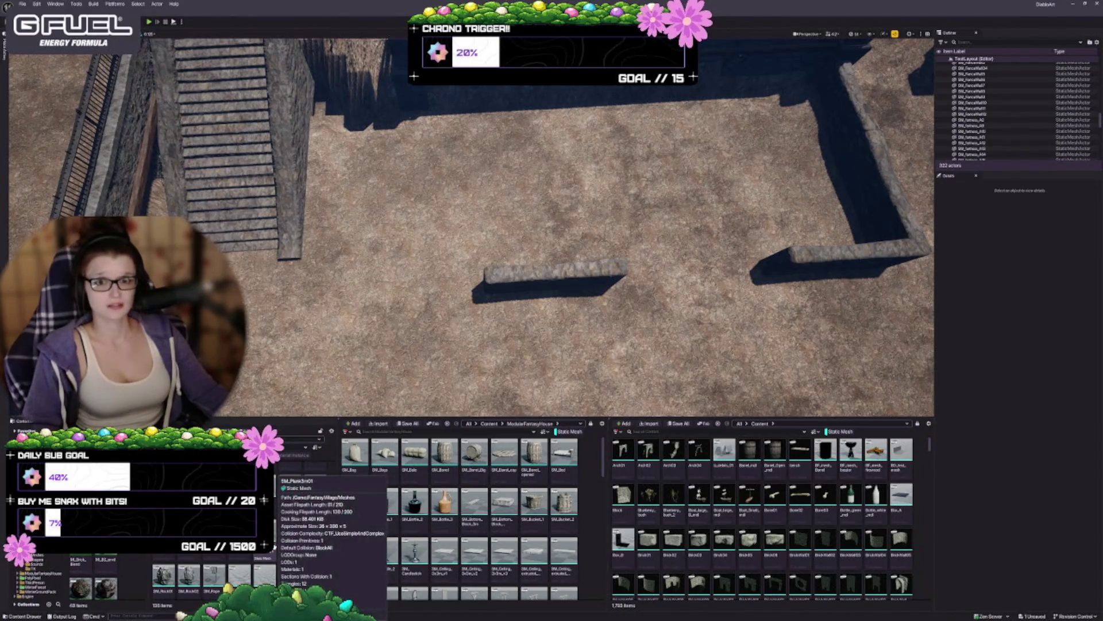
pyautogui.scroll(4, 282, 505)
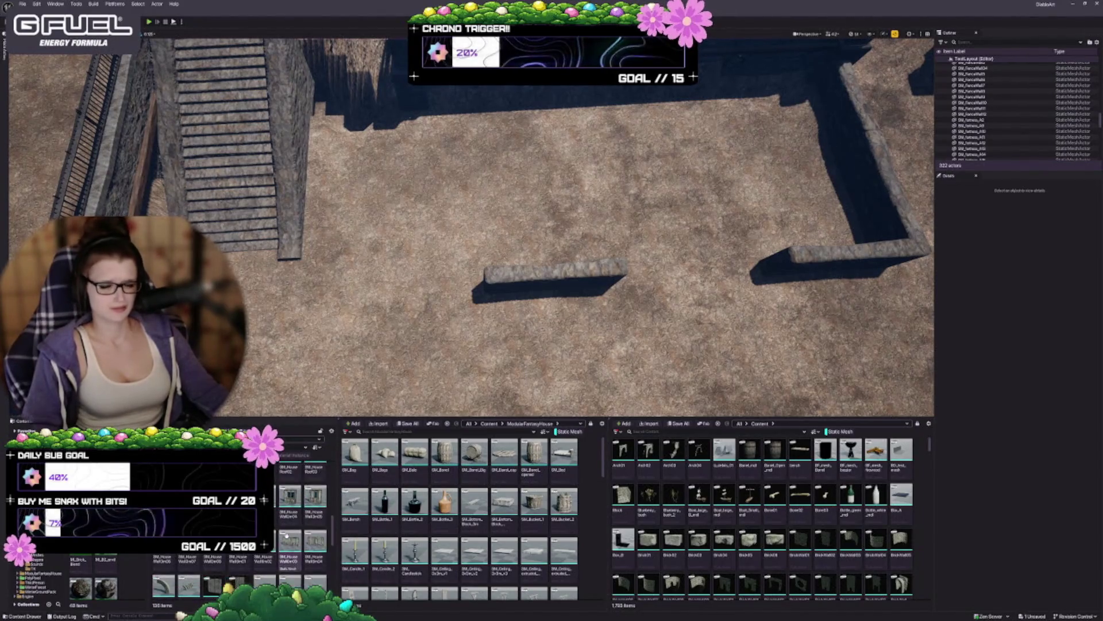
pyautogui.scroll(3, 286, 534)
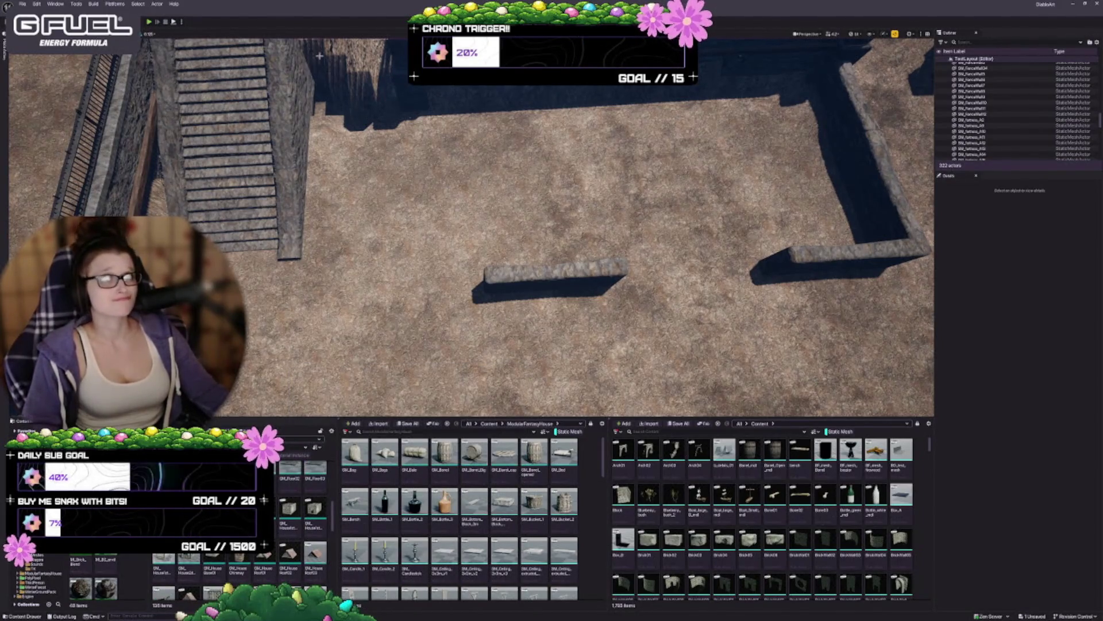
# Regroup the 29 pieces by the house and duplicate the market stand beside the short wall.
pyautogui.moveTo(471, 230)
pyautogui.mouseDown()
pyautogui.moveTo(448, 230)
pyautogui.moveTo(483, 218)
pyautogui.mouseUp()
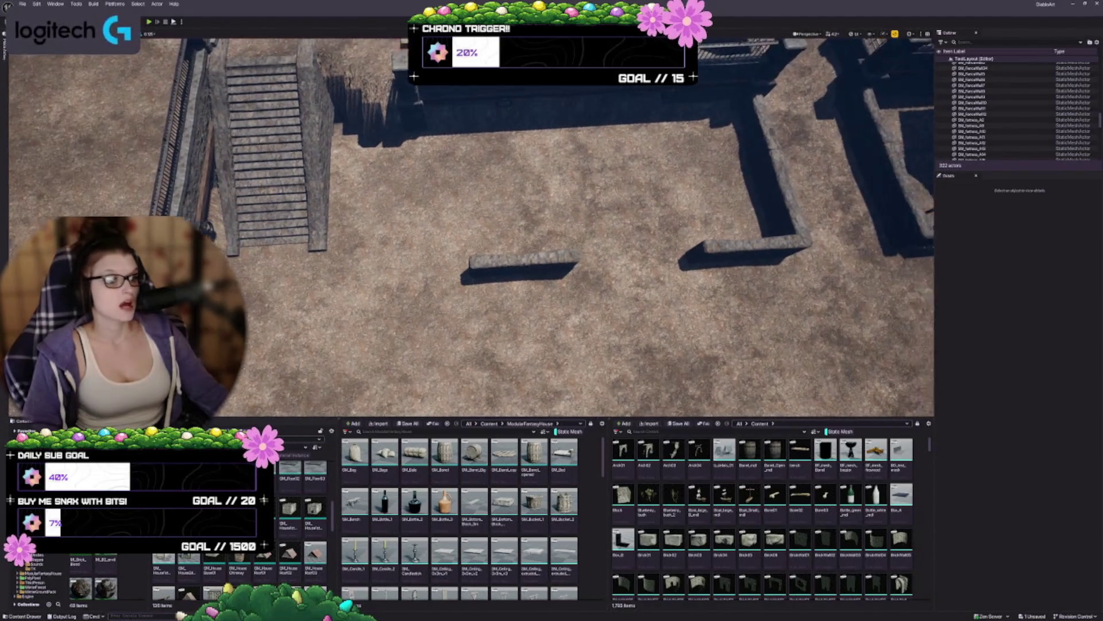
pyautogui.moveTo(727, 297); pyautogui.dragTo(723, 296)
pyautogui.click(646, 275)
pyautogui.scroll(-4, 646, 275)
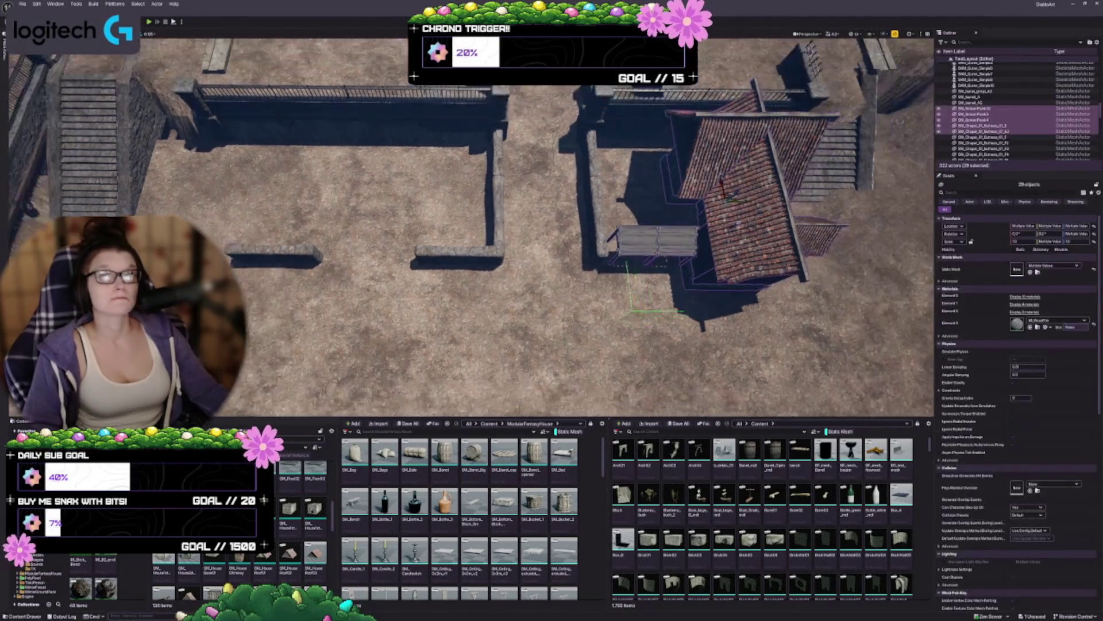
pyautogui.hotkey('ctrl', 'z')
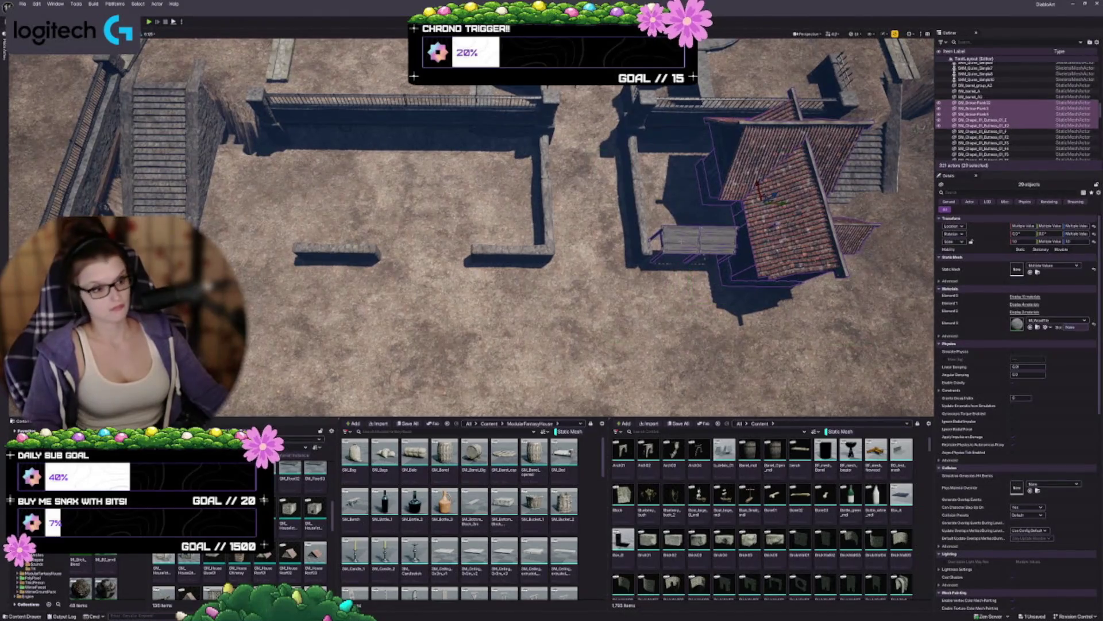
pyautogui.hotkey('ctrl', 'g')
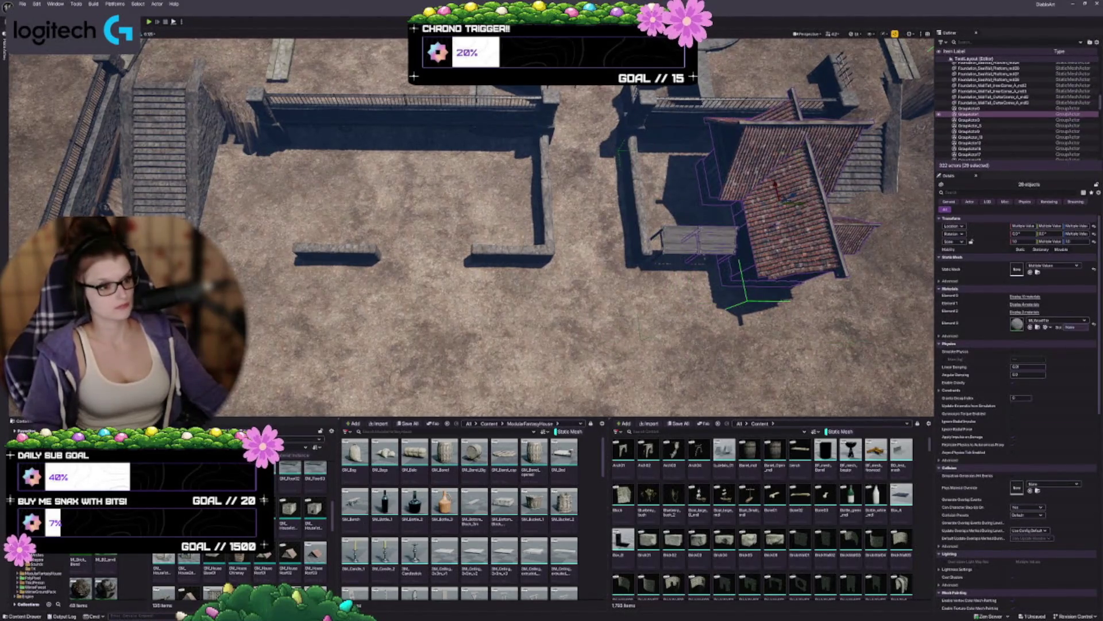
pyautogui.click(663, 258)
pyautogui.moveTo(687, 253); pyautogui.dragTo(284, 248)
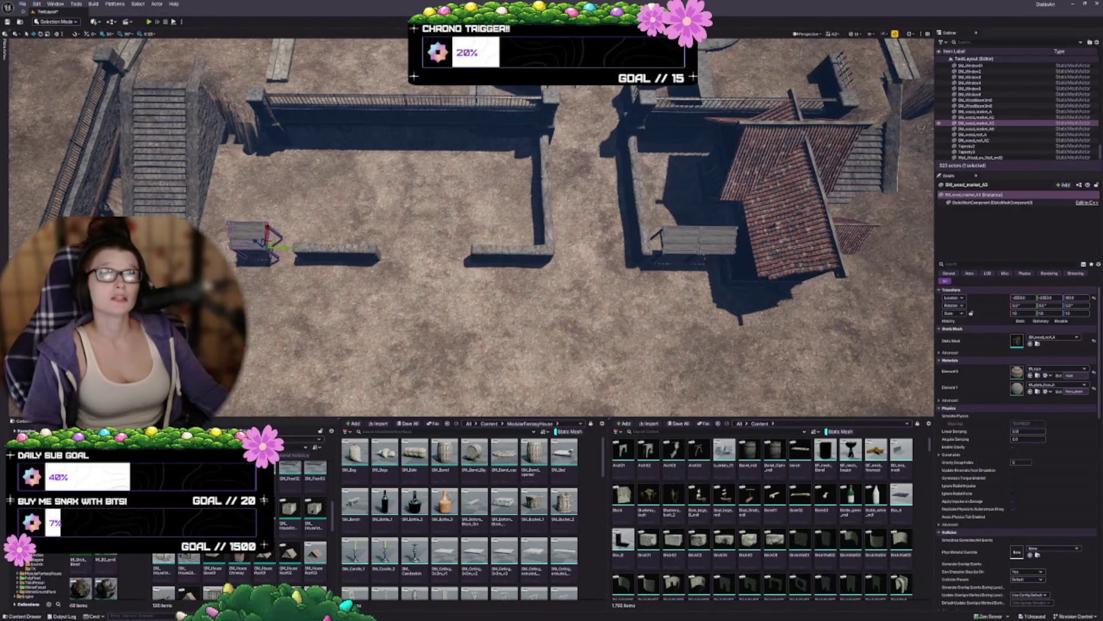
# Focus on the copied market stand and lower it until its legs touch the ground.
pyautogui.press('f')
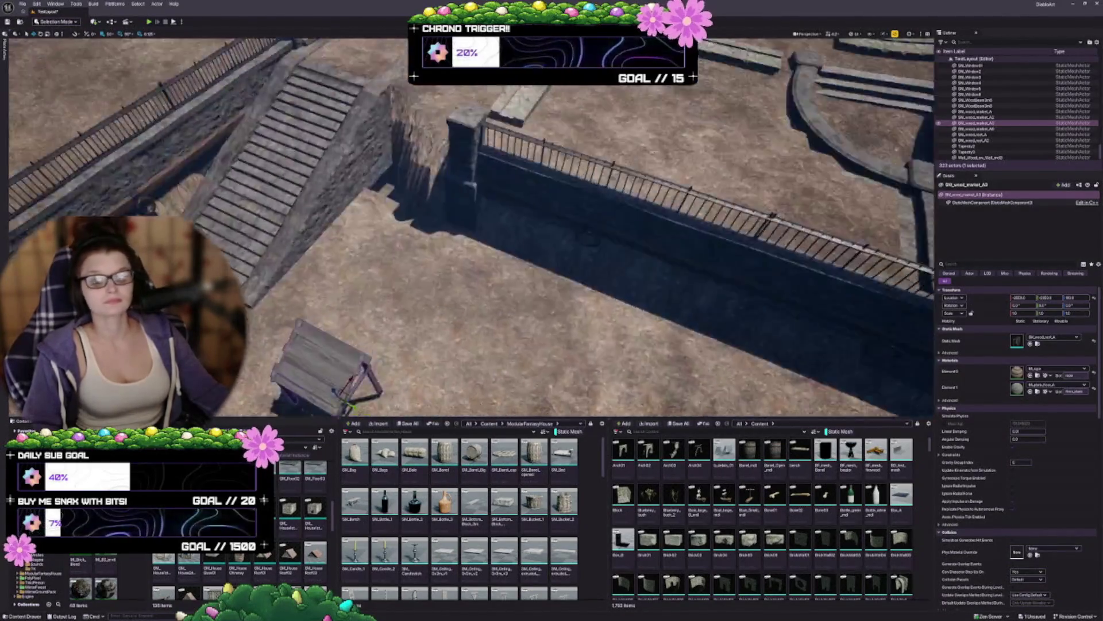
pyautogui.moveTo(466, 230)
pyautogui.mouseDown()
pyautogui.moveTo(413, 258)
pyautogui.moveTo(368, 253)
pyautogui.moveTo(161, 167)
pyautogui.mouseUp()
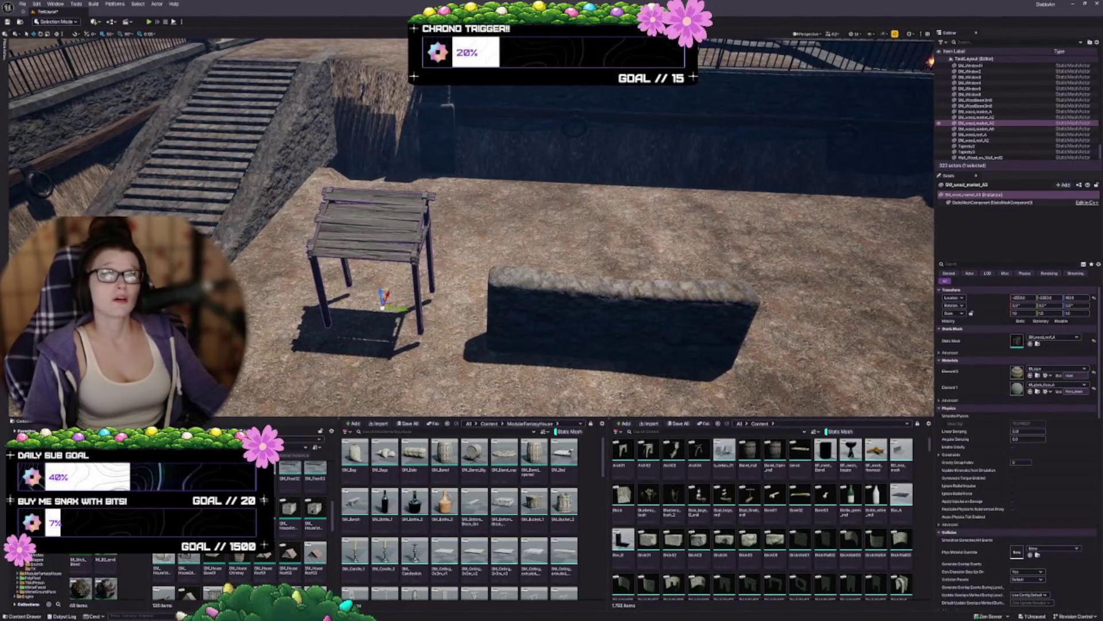
pyautogui.moveTo(161, 168)
pyautogui.mouseDown()
pyautogui.moveTo(161, 132)
pyautogui.moveTo(137, 158)
pyautogui.moveTo(576, 257)
pyautogui.moveTo(546, 262)
pyautogui.mouseUp()
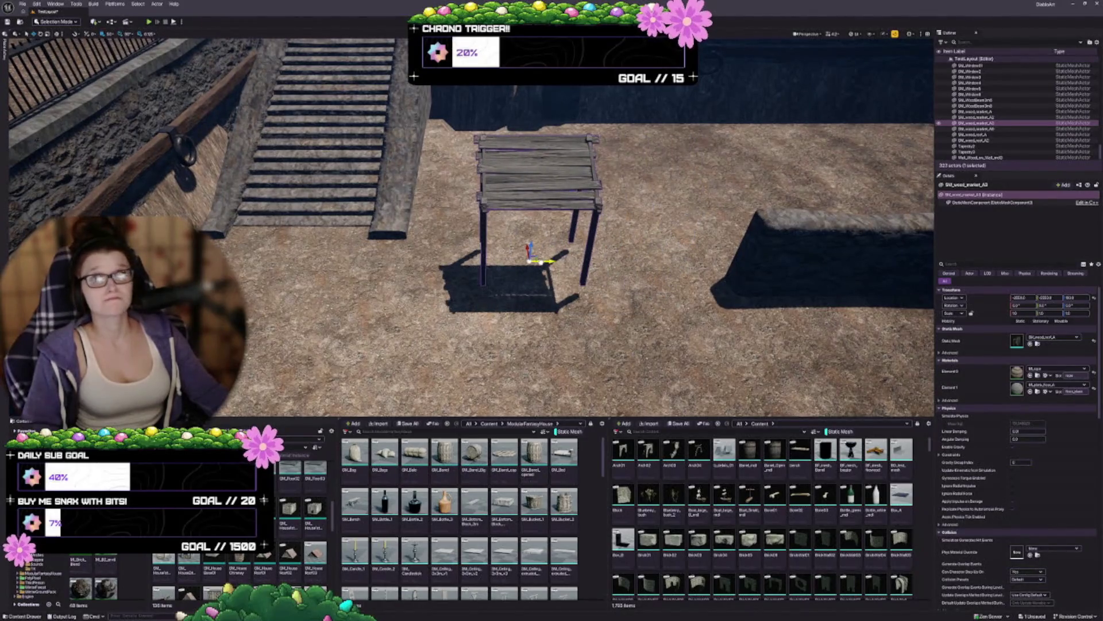
pyautogui.moveTo(550, 299); pyautogui.dragTo(581, 303)
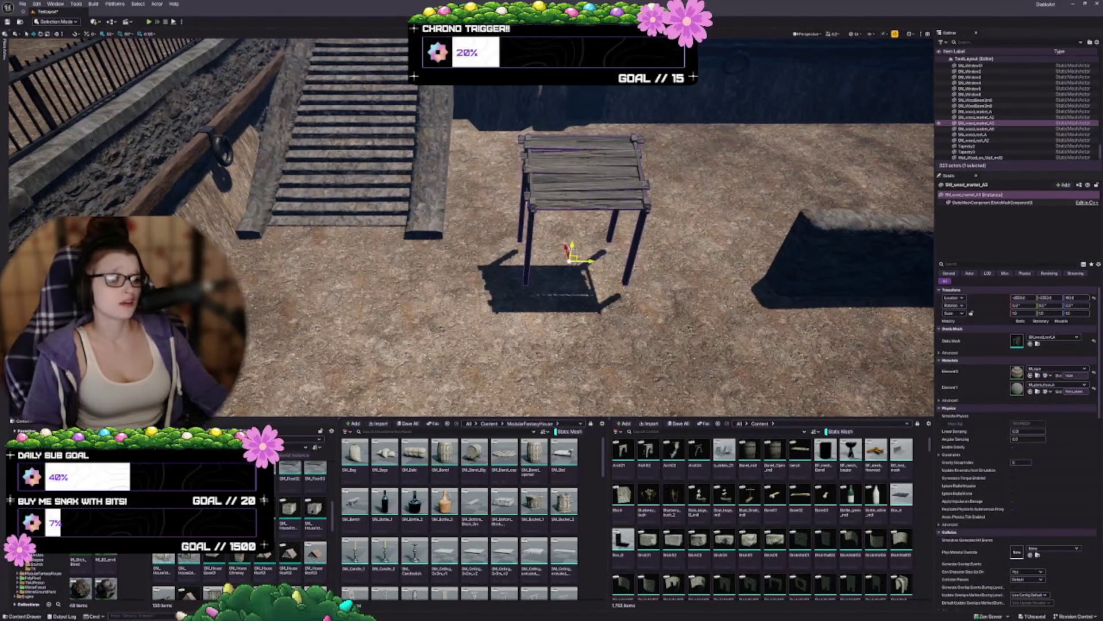
pyautogui.moveTo(569, 247)
pyautogui.mouseDown()
pyautogui.moveTo(569, 265)
pyautogui.moveTo(545, 276)
pyautogui.mouseUp()
# Scale the short stone wall narrower along its length.
pyautogui.click(747, 287)
pyautogui.press('f')
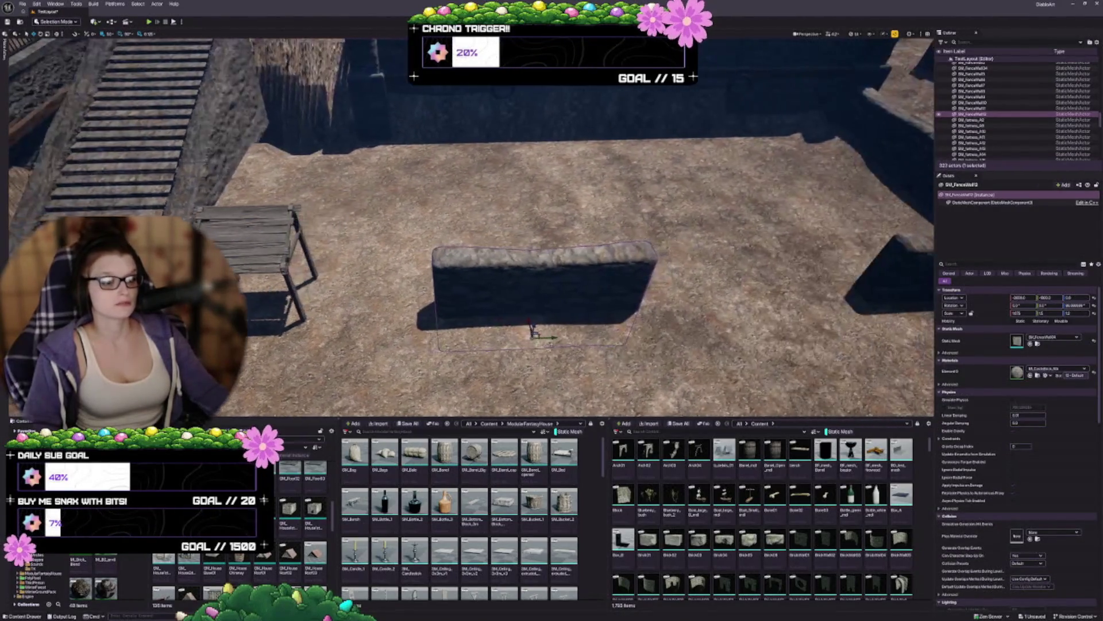
pyautogui.moveTo(549, 337)
pyautogui.mouseDown()
pyautogui.moveTo(538, 337)
pyautogui.moveTo(559, 334)
pyautogui.moveTo(394, 341)
pyautogui.moveTo(408, 339)
pyautogui.mouseUp()
pyautogui.press('w')
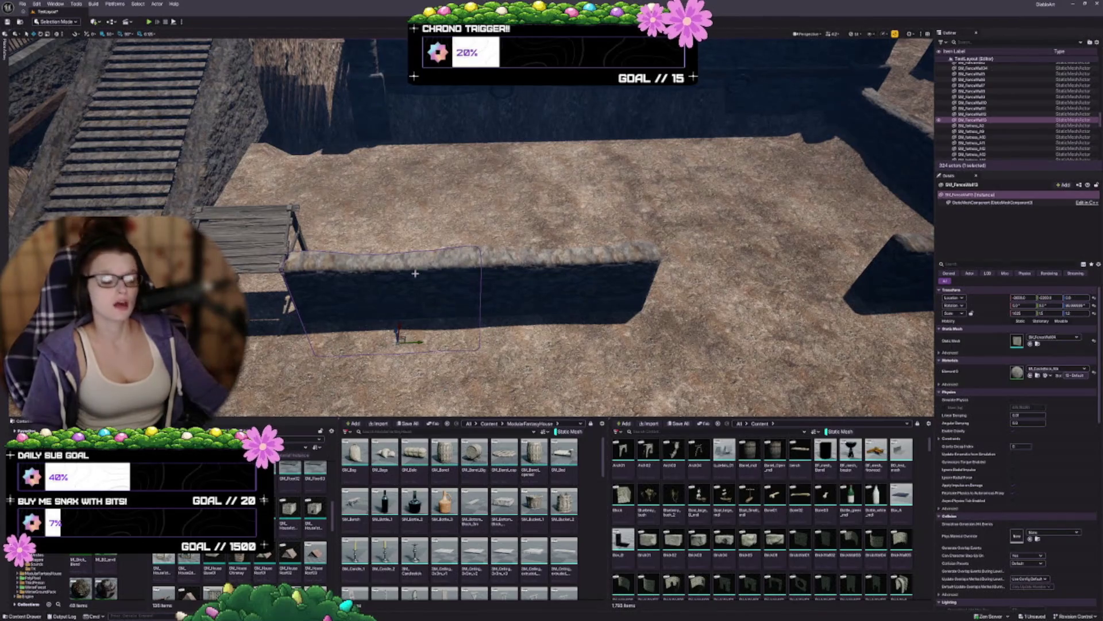
pyautogui.press('r')
pyautogui.moveTo(416, 343); pyautogui.dragTo(422, 343)
pyautogui.press('Escape')
# Rotate the fence wall copy 90° and move it against the original wall's far end.
pyautogui.scroll(-5, 471, 230)
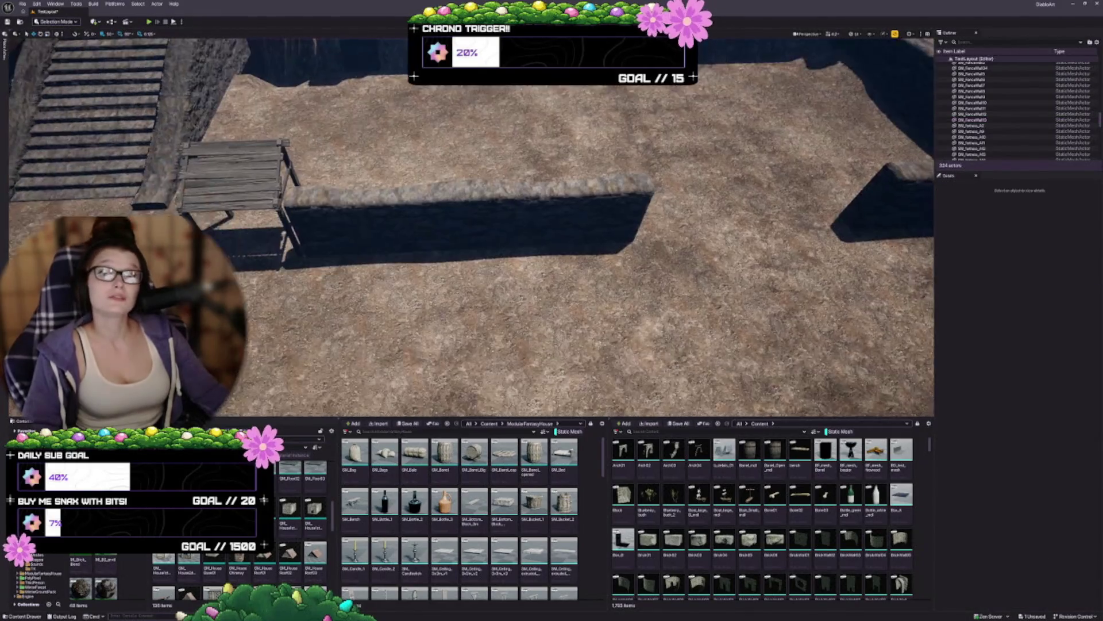
pyautogui.scroll(4, 454, 246)
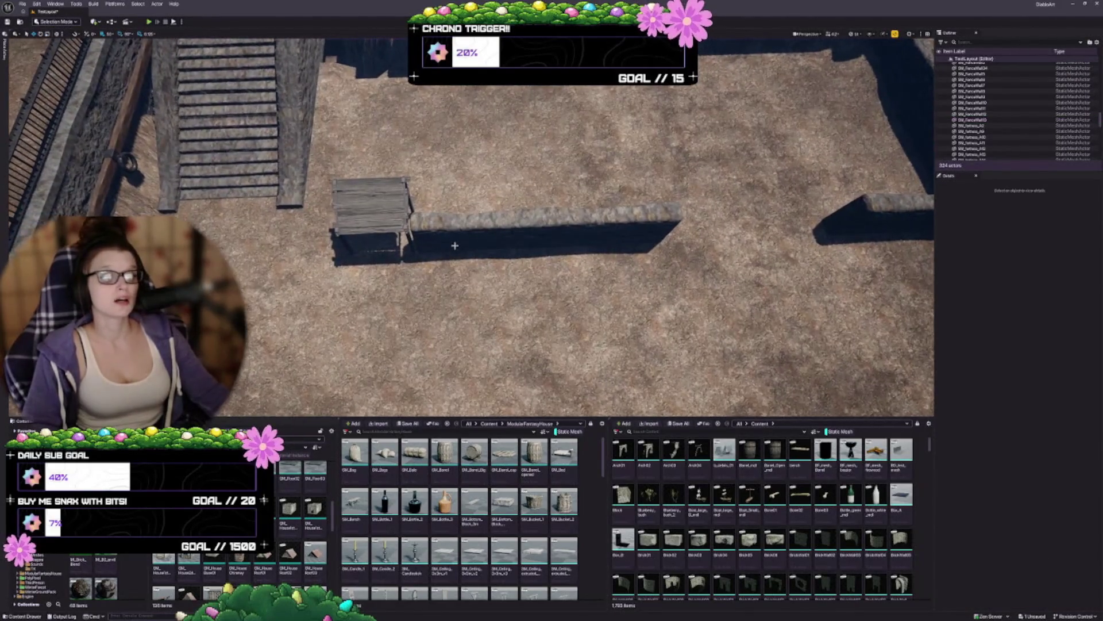
pyautogui.click(454, 246)
pyautogui.scroll(2, 454, 246)
pyautogui.press('e')
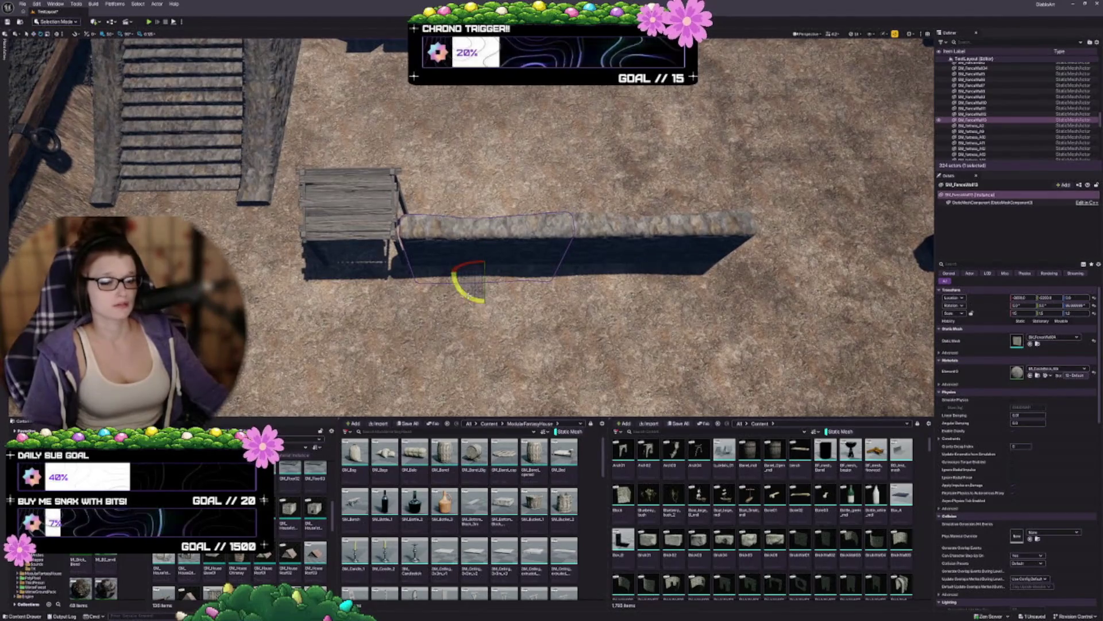
pyautogui.moveTo(484, 241)
pyautogui.mouseDown()
pyautogui.moveTo(515, 271)
pyautogui.moveTo(502, 207)
pyautogui.mouseUp()
pyautogui.press('w')
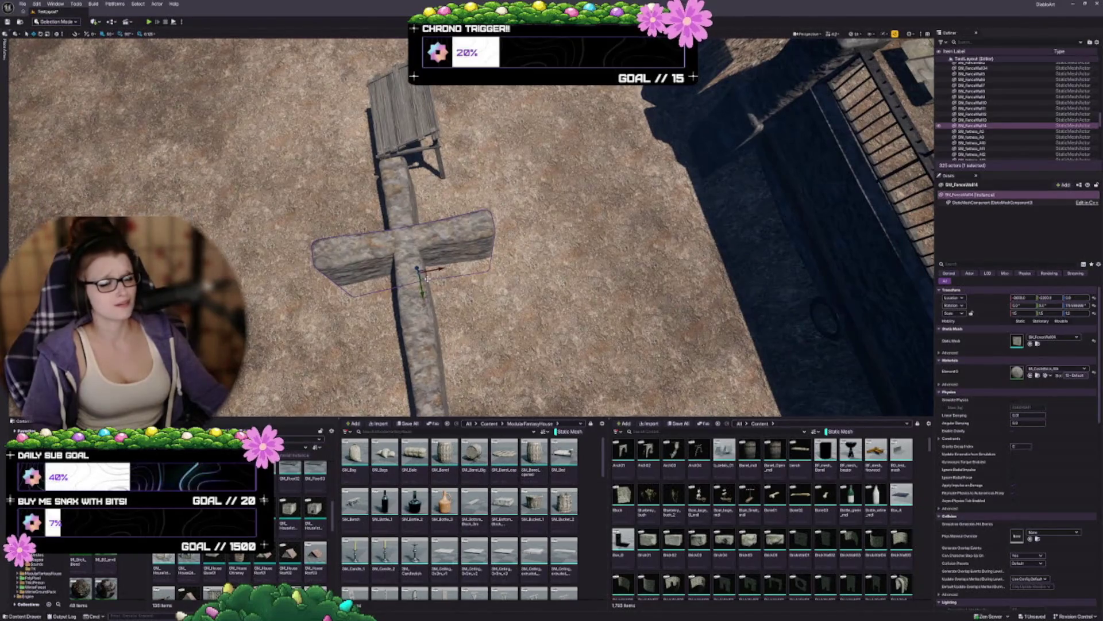
pyautogui.moveTo(426, 276)
pyautogui.mouseDown()
pyautogui.moveTo(491, 205)
pyautogui.moveTo(475, 206)
pyautogui.moveTo(465, 156)
pyautogui.mouseUp()
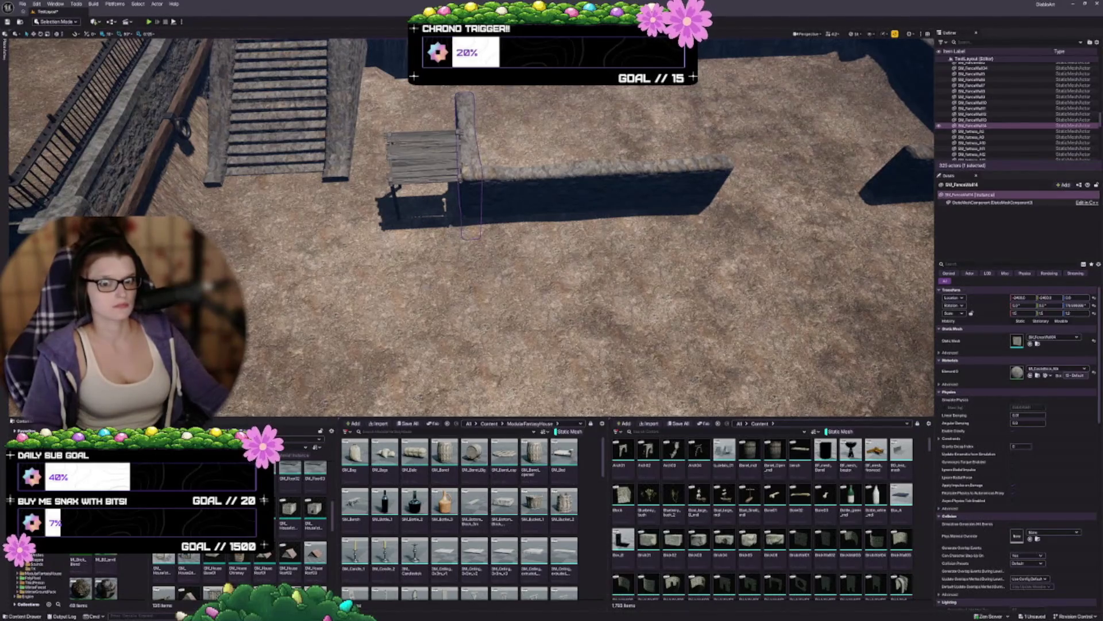
pyautogui.scroll(3, 471, 227)
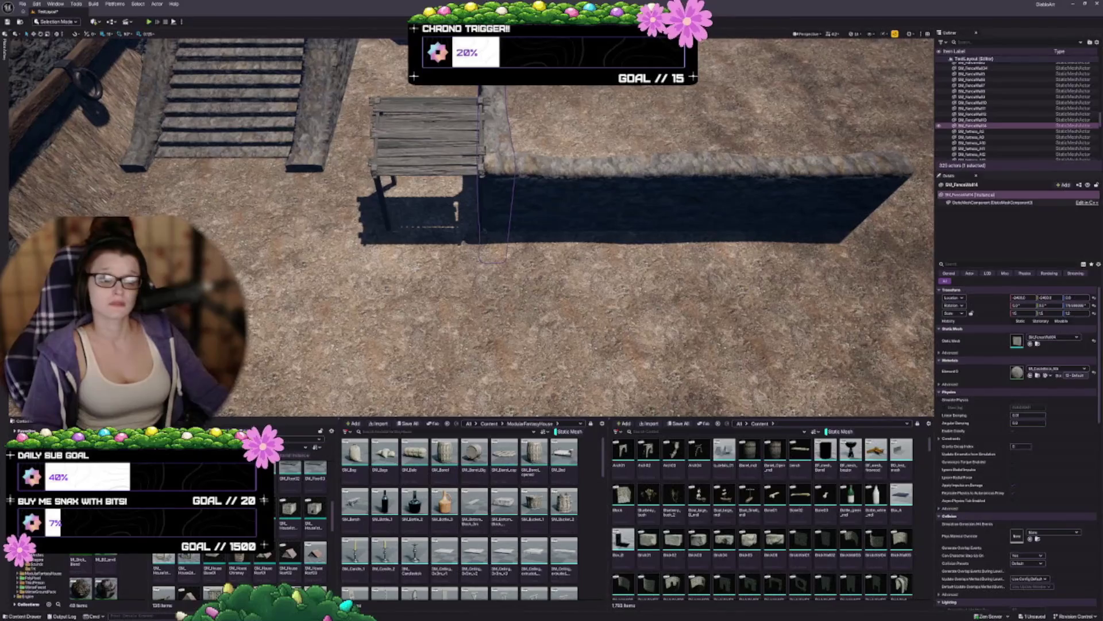
pyautogui.moveTo(509, 202); pyautogui.dragTo(516, 200)
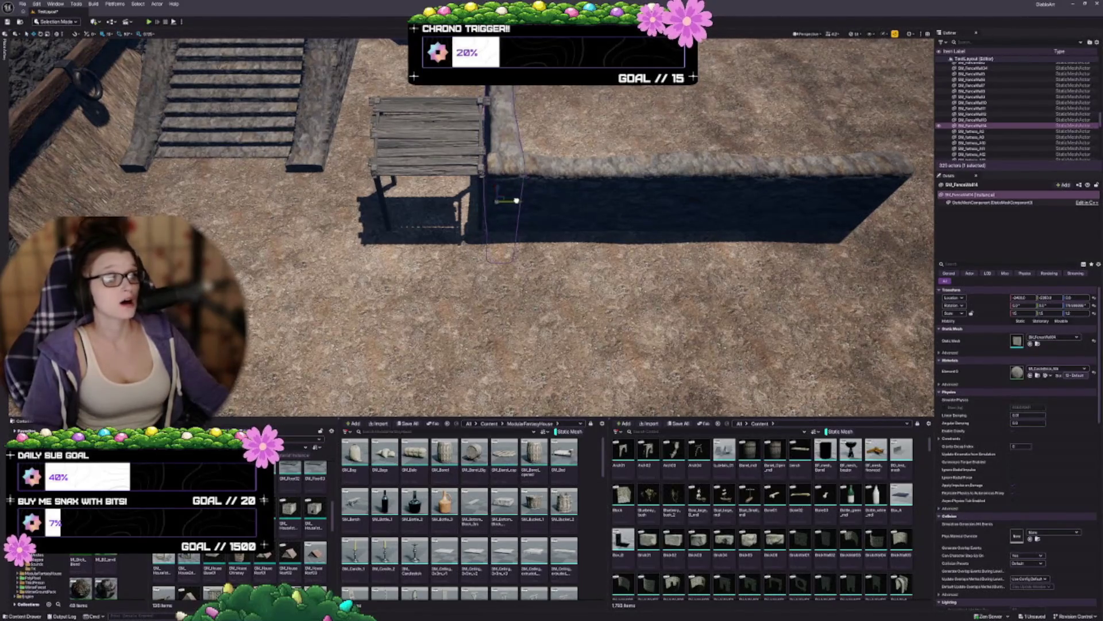
pyautogui.press('Escape')
pyautogui.moveTo(581, 217)
pyautogui.mouseDown()
pyautogui.moveTo(471, 219)
pyautogui.moveTo(546, 178)
pyautogui.mouseUp()
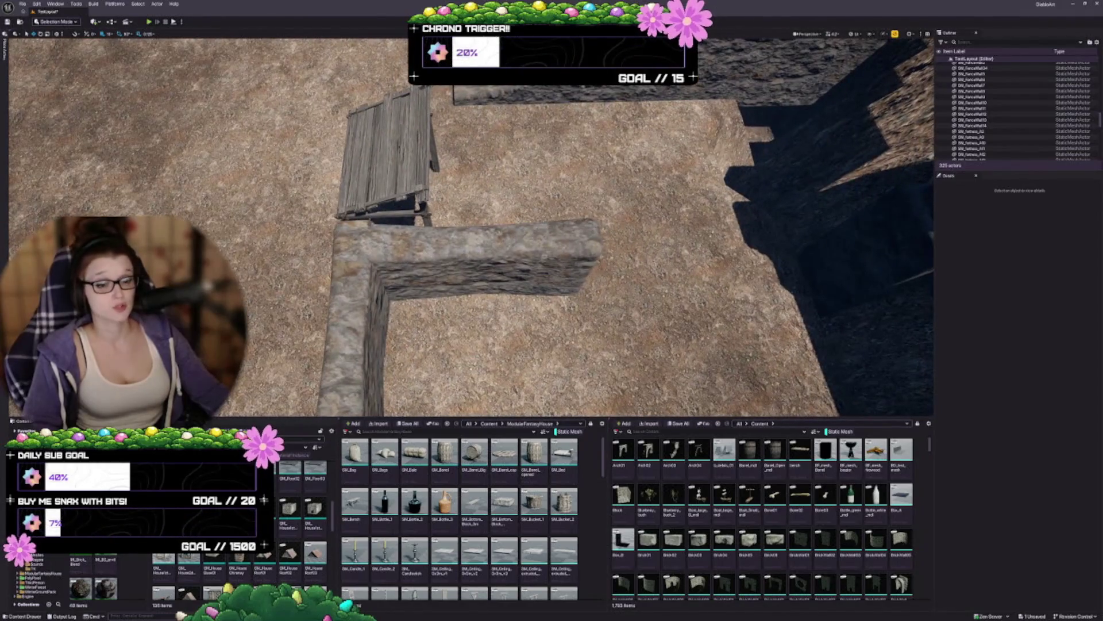
# Scale SM_FenceWall14 to a half-length block and butt it against the stone wall.
pyautogui.click(470, 259)
pyautogui.moveTo(1023, 313); pyautogui.dragTo(1001, 314)
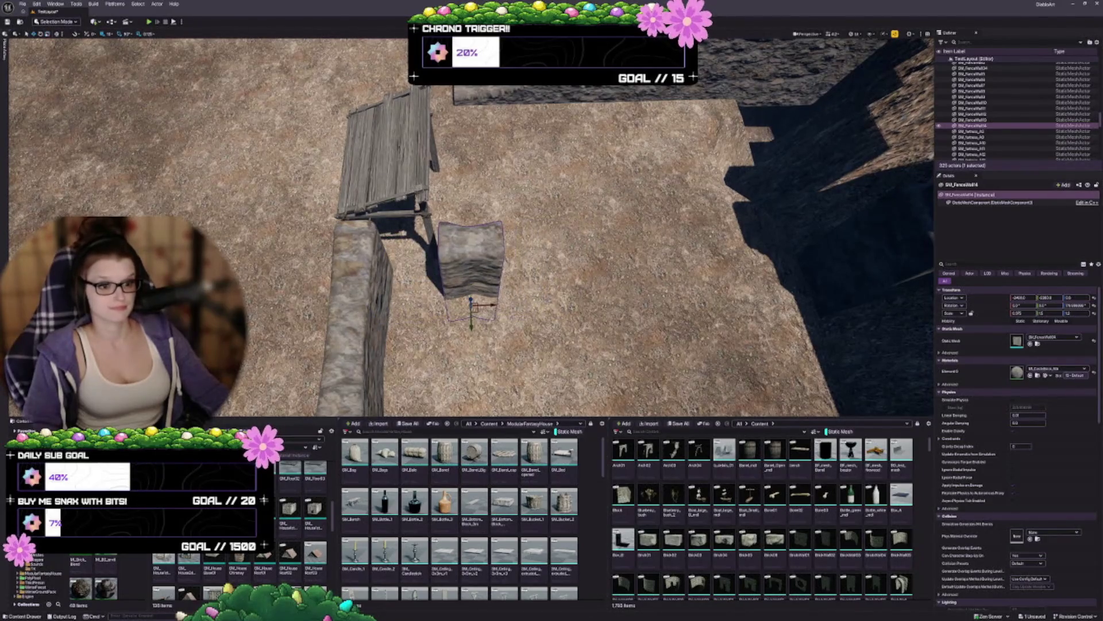
pyautogui.moveTo(491, 305)
pyautogui.mouseDown()
pyautogui.moveTo(440, 302)
pyautogui.moveTo(452, 300)
pyautogui.mouseUp()
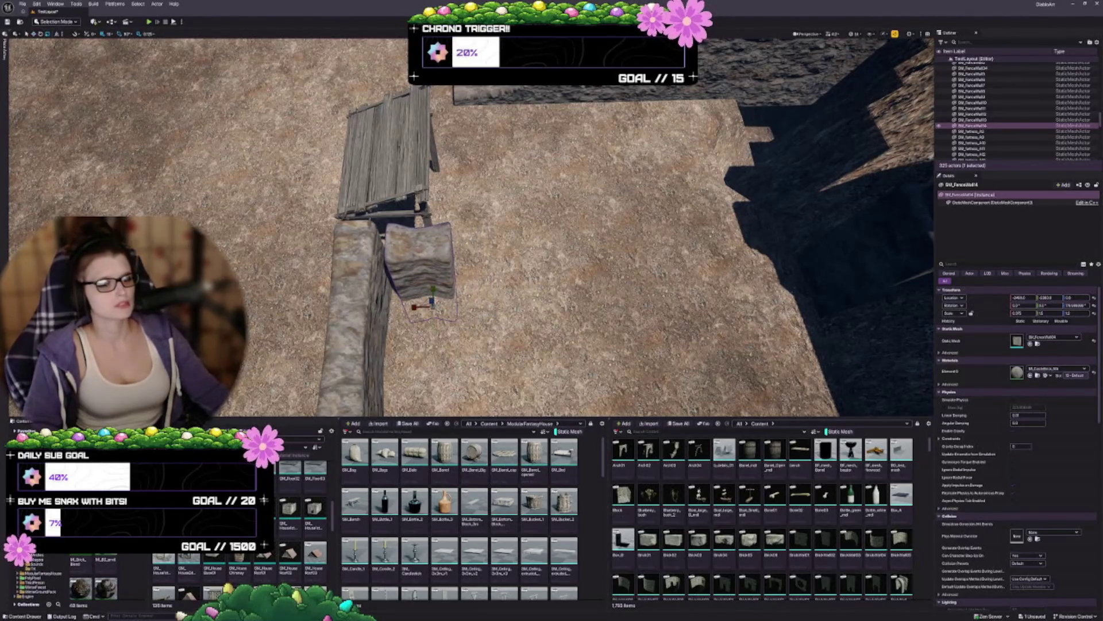
pyautogui.moveTo(1016, 313); pyautogui.dragTo(1023, 313)
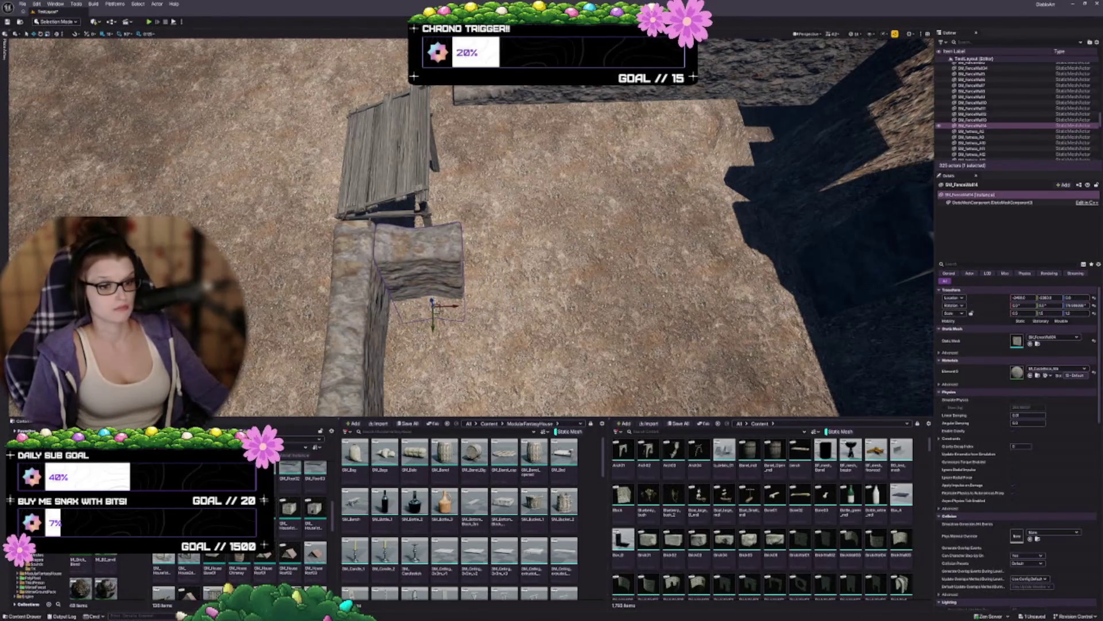
pyautogui.moveTo(452, 306); pyautogui.dragTo(443, 306)
# Shift the wooden market stand slightly to the right.
pyautogui.click(396, 189)
pyautogui.moveTo(423, 215); pyautogui.dragTo(437, 216)
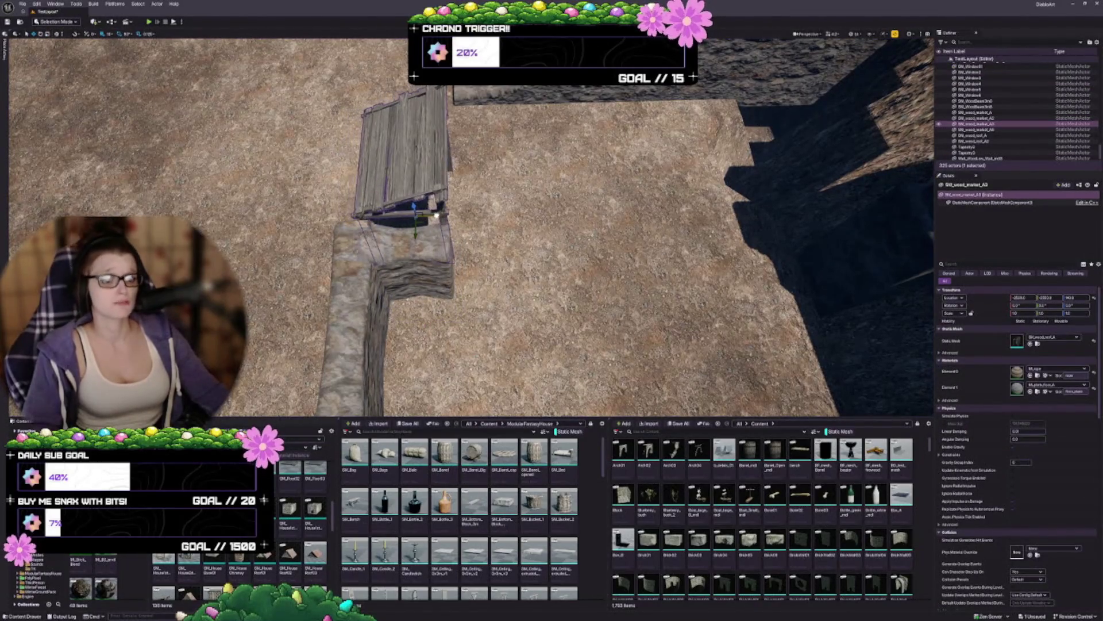
pyautogui.press('Escape')
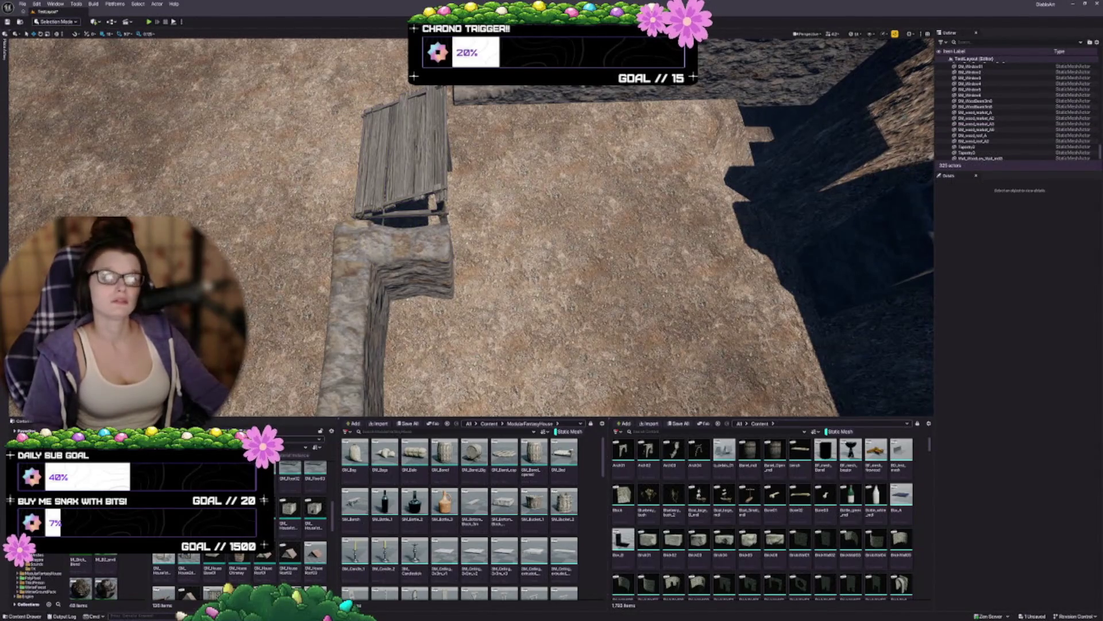
pyautogui.moveTo(471, 230); pyautogui.dragTo(396, 198)
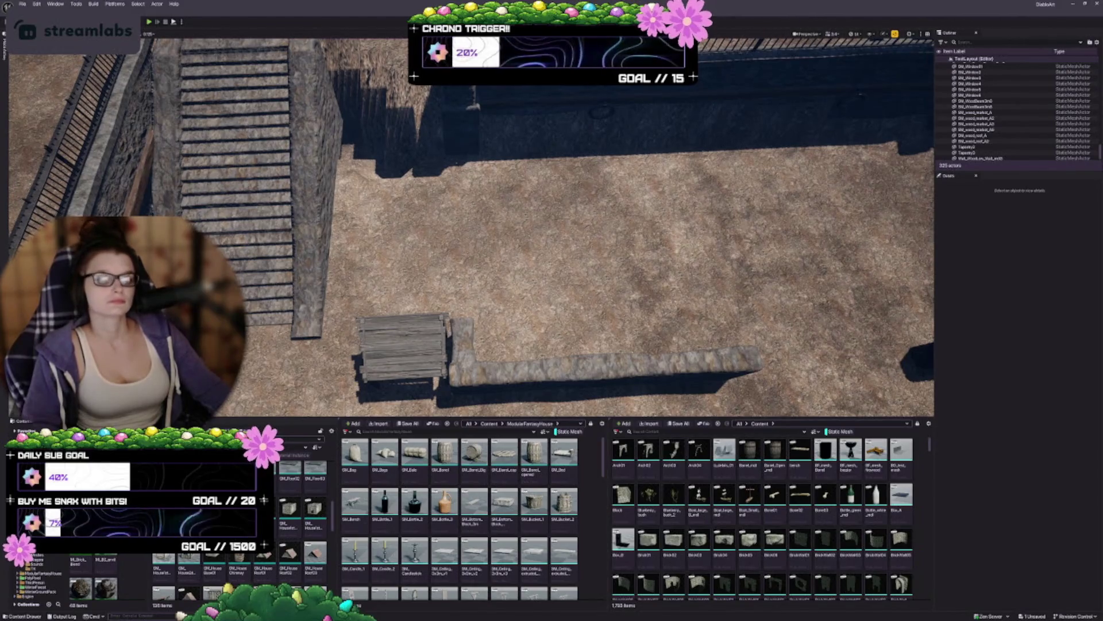
pyautogui.scroll(-3, 471, 227)
pyautogui.scroll(-5, 471, 227)
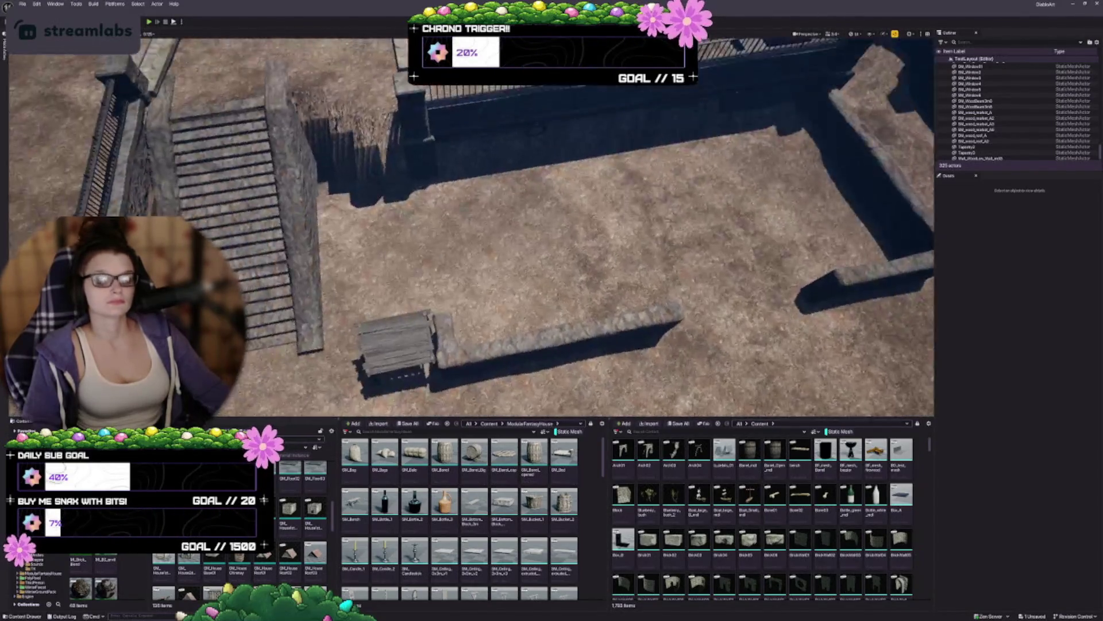
pyautogui.scroll(-5, 608, 246)
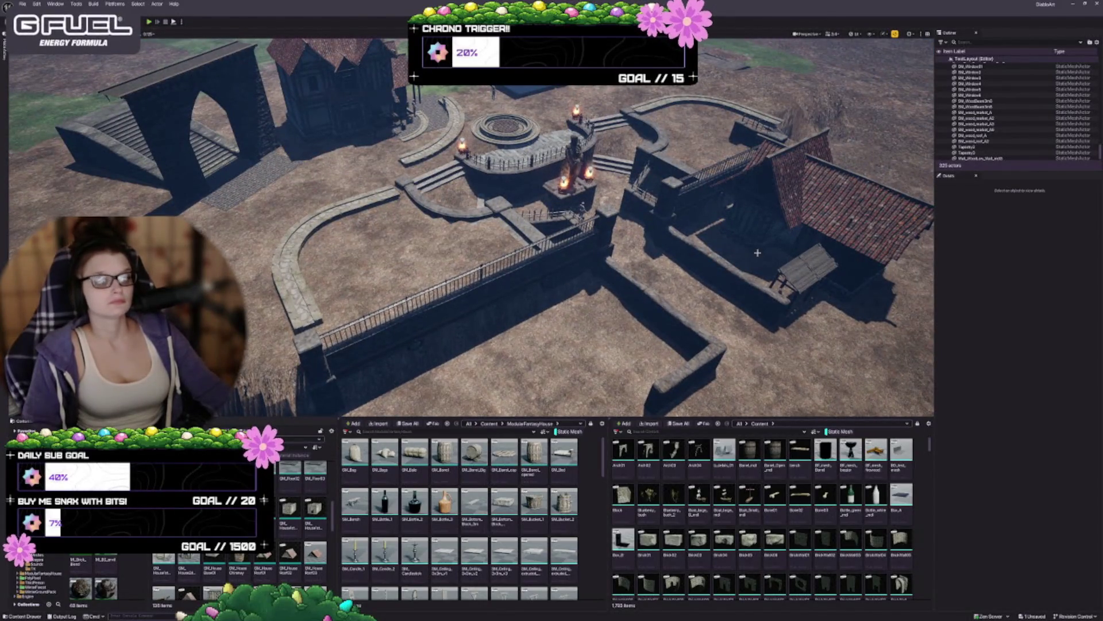
pyautogui.click(804, 218)
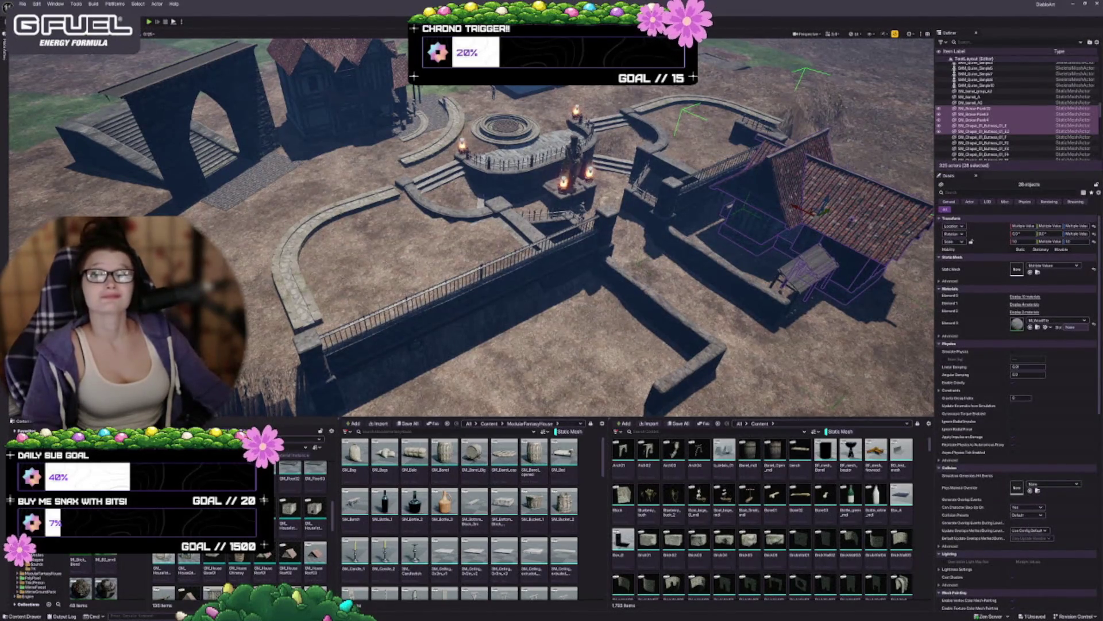
pyautogui.moveTo(532, 281); pyautogui.dragTo(511, 236)
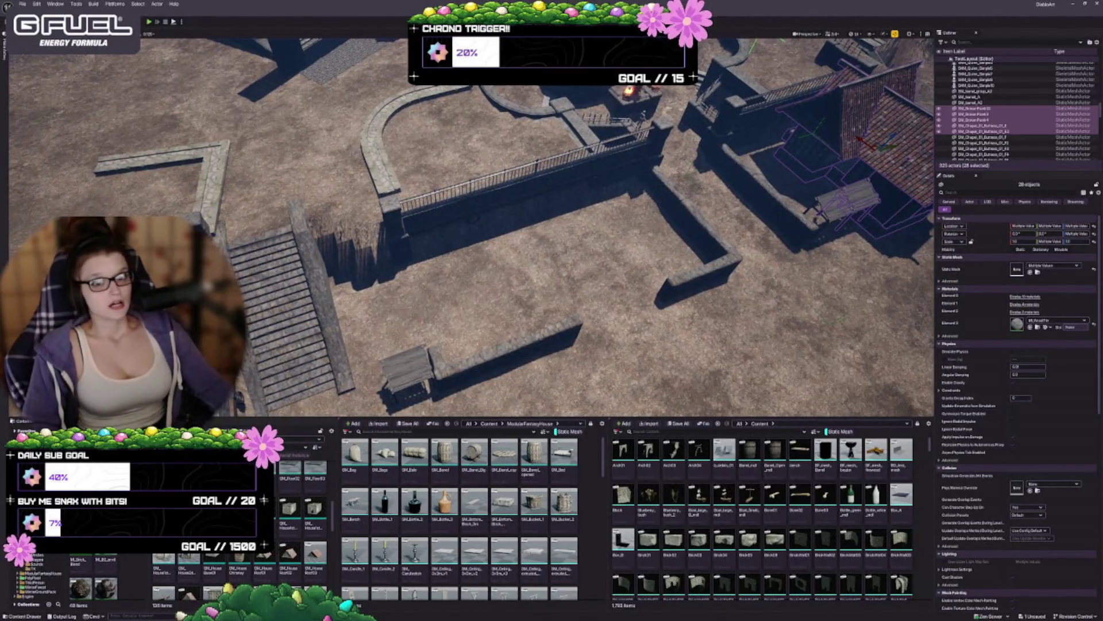
pyautogui.moveTo(517, 259)
pyautogui.mouseDown()
pyautogui.moveTo(511, 224)
pyautogui.moveTo(517, 276)
pyautogui.moveTo(494, 298)
pyautogui.moveTo(494, 270)
pyautogui.mouseUp()
pyautogui.press('Escape')
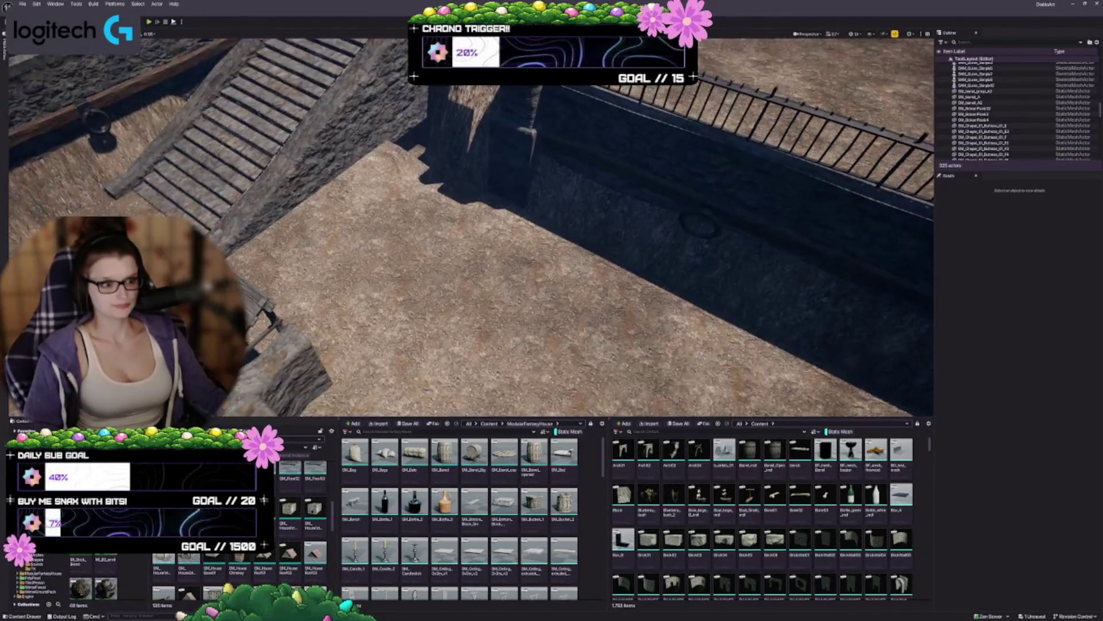
pyautogui.scroll(5, 241, 518)
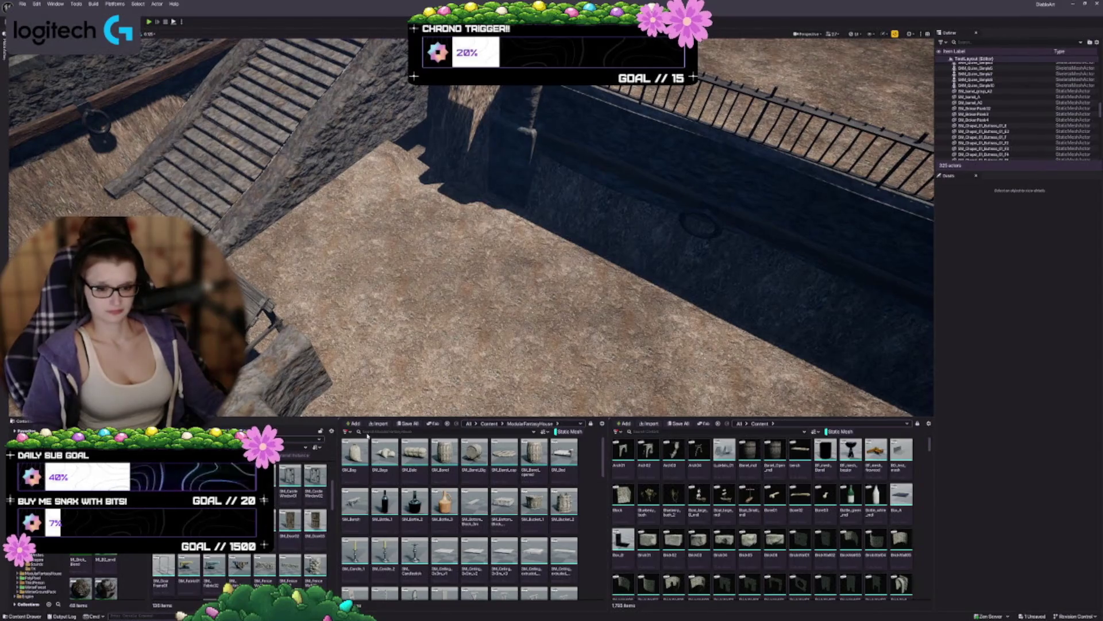
# Widen the Content Browser and scroll to the SM_House roof and wall assets.
pyautogui.scroll(2, 241, 517)
pyautogui.scroll(3, 242, 517)
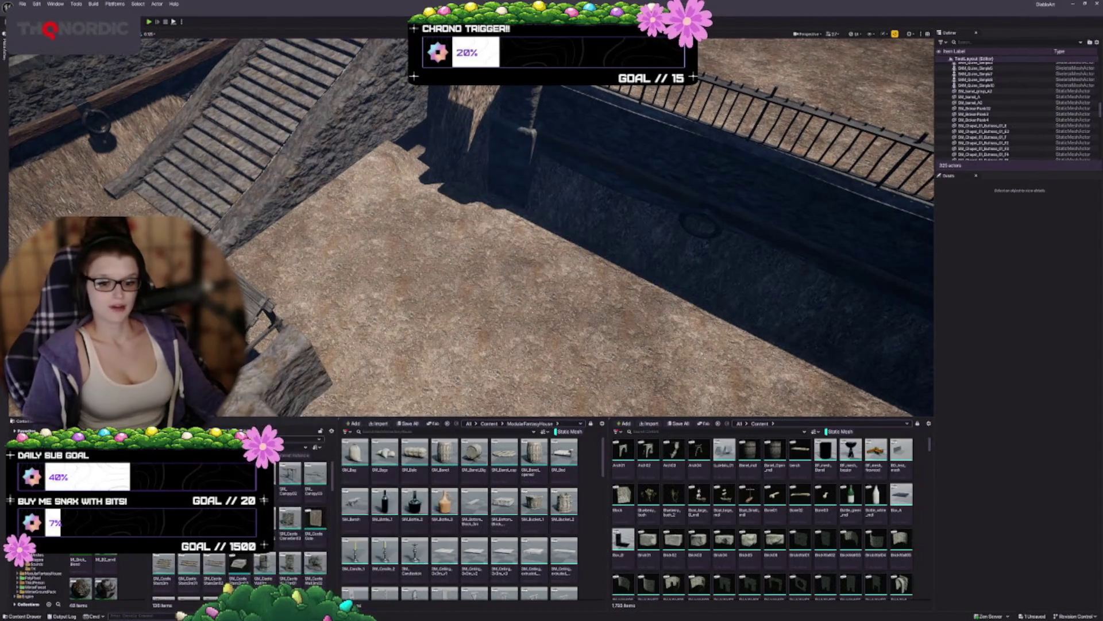
pyautogui.scroll(-8, 306, 511)
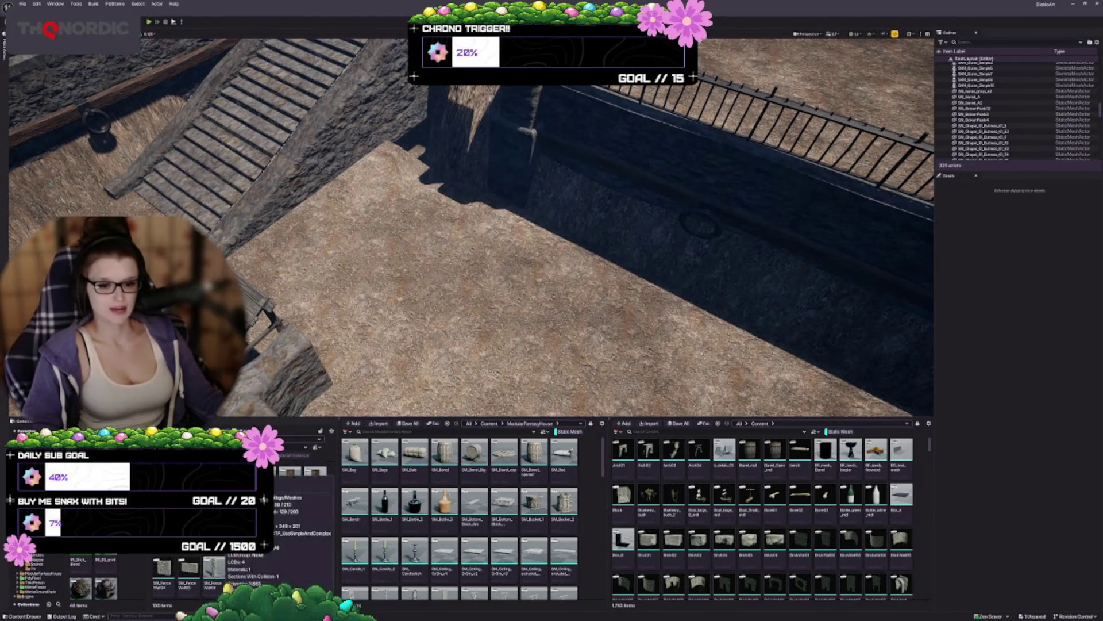
pyautogui.scroll(-5, 306, 510)
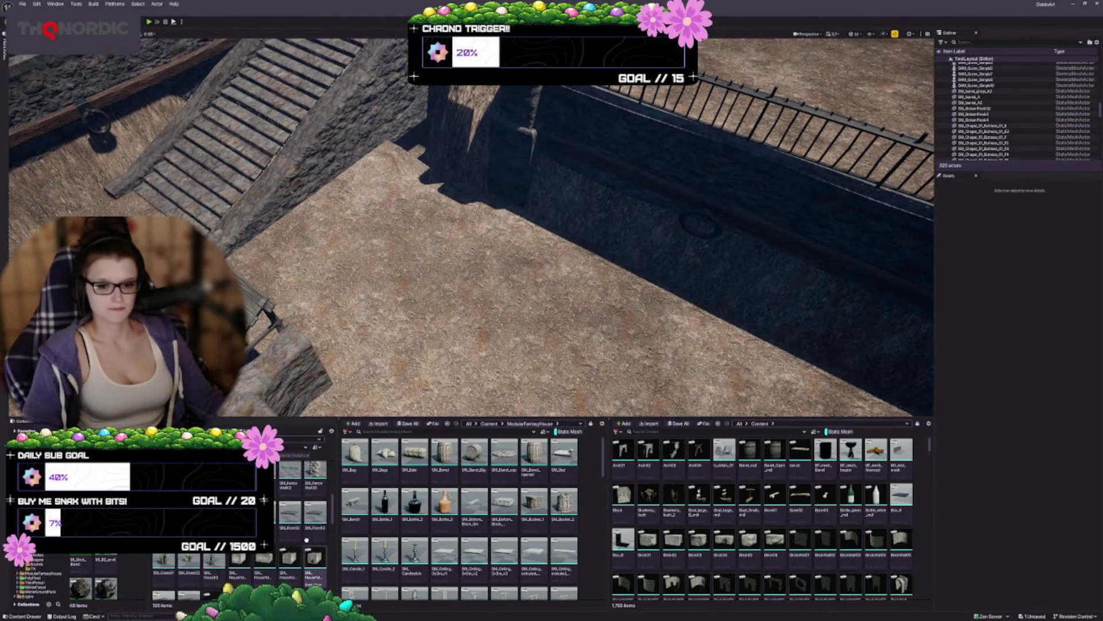
pyautogui.scroll(-3, 278, 542)
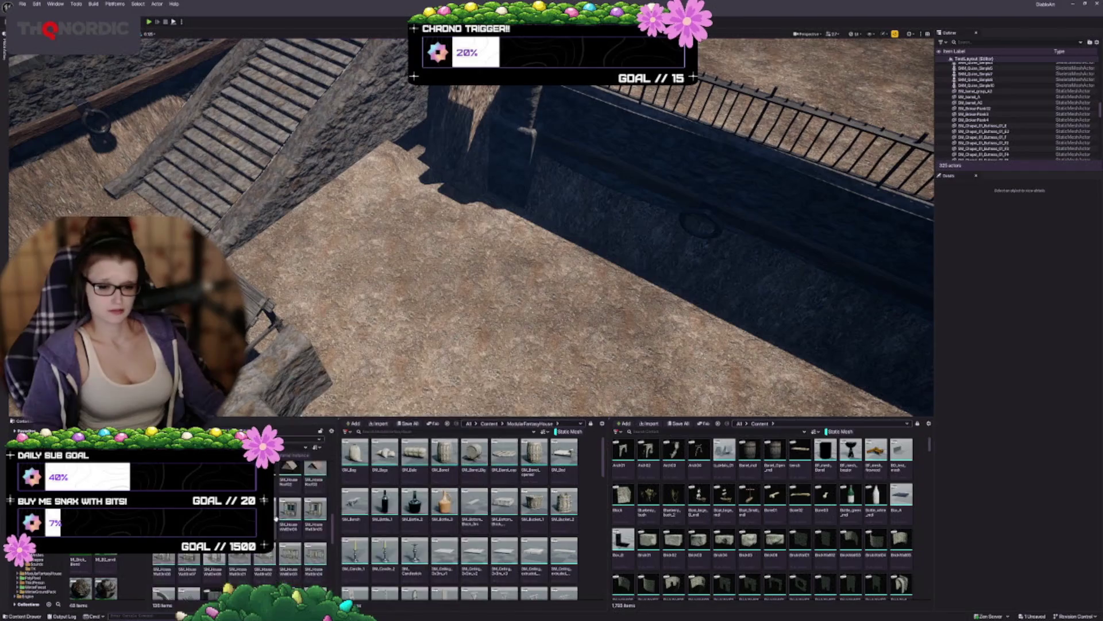
pyautogui.scroll(-5, 278, 510)
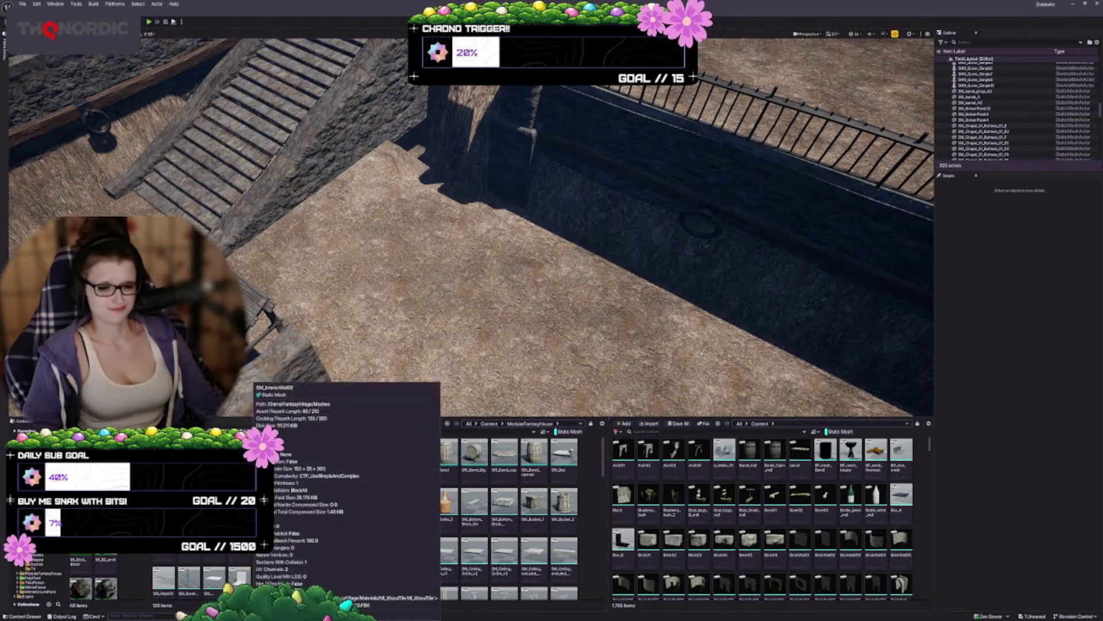
pyautogui.scroll(-5, 288, 509)
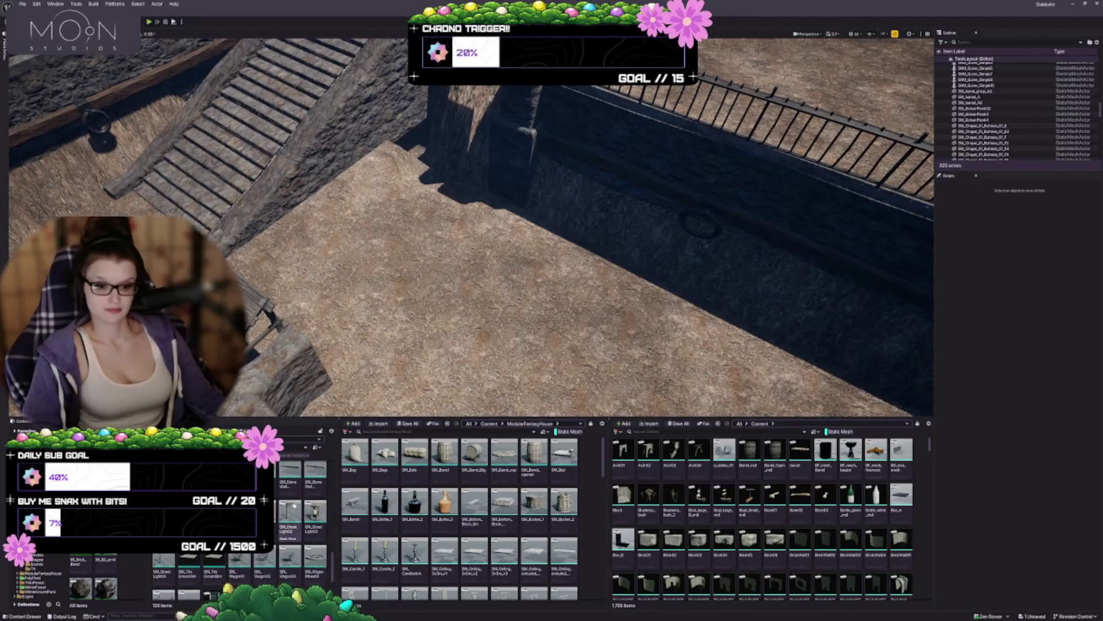
pyautogui.scroll(-2, 309, 496)
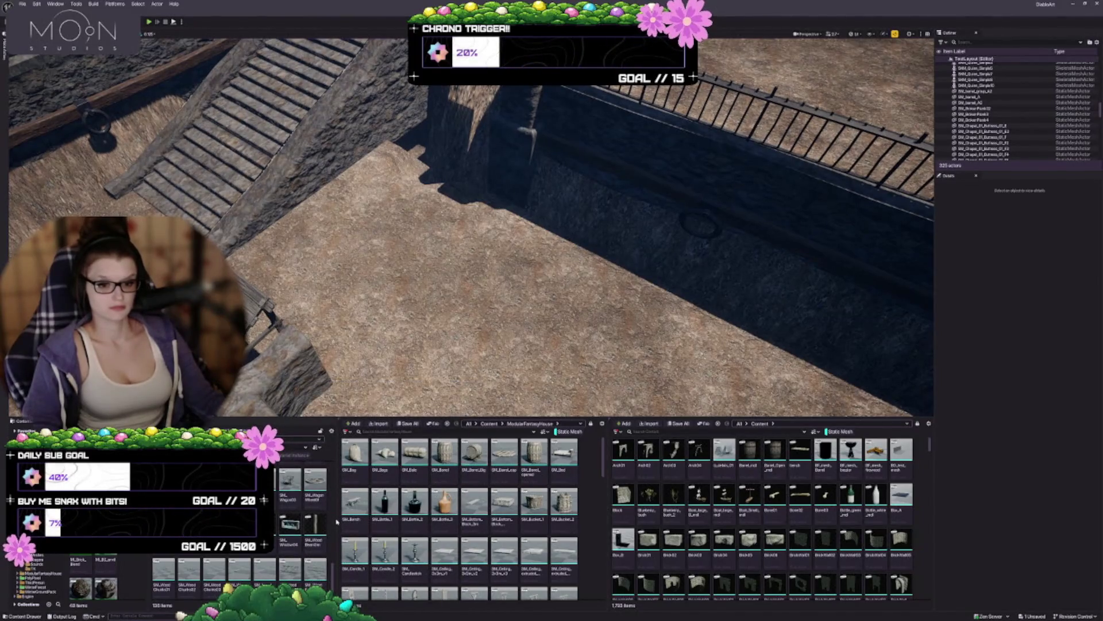
pyautogui.moveTo(337, 521); pyautogui.dragTo(367, 521)
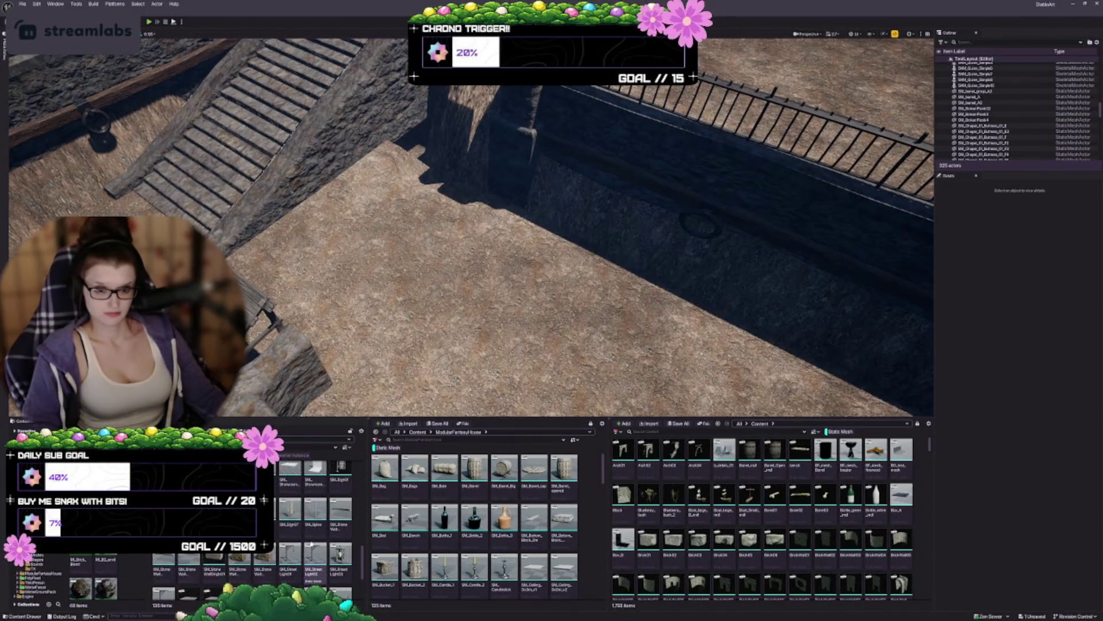
pyautogui.scroll(5, 339, 535)
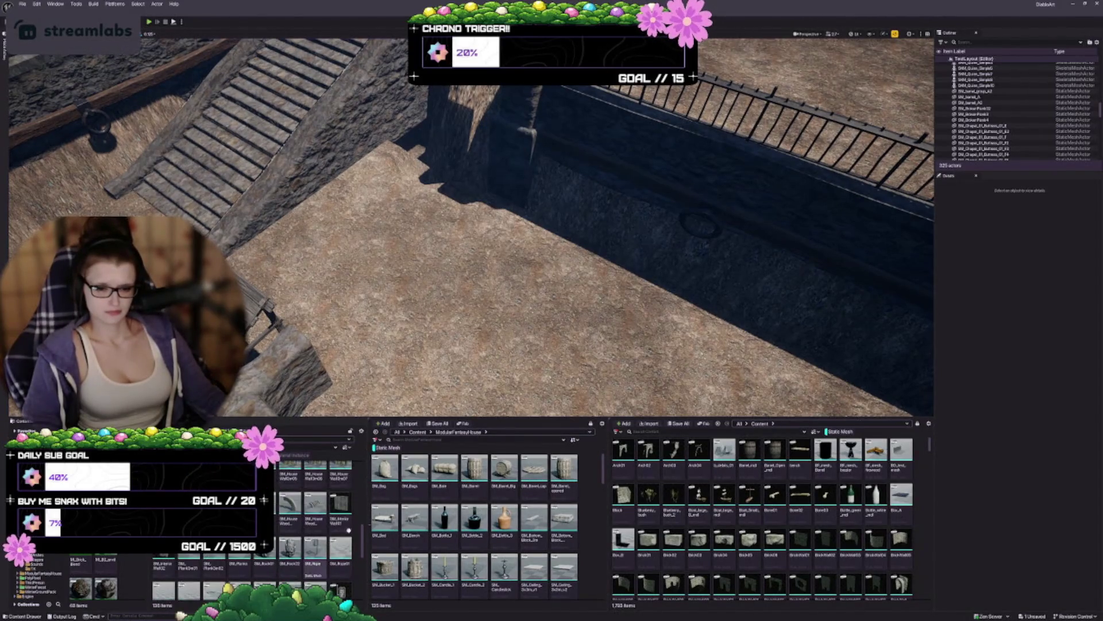
pyautogui.scroll(2, 280, 560)
pyautogui.scroll(2, 281, 561)
# Place SM_HouseBase01 in the courtyard behind the wooden stand and low wall.
pyautogui.moveTo(345, 302)
pyautogui.mouseDown()
pyautogui.moveTo(431, 227)
pyautogui.moveTo(397, 238)
pyautogui.moveTo(402, 264)
pyautogui.moveTo(483, 212)
pyautogui.mouseUp()
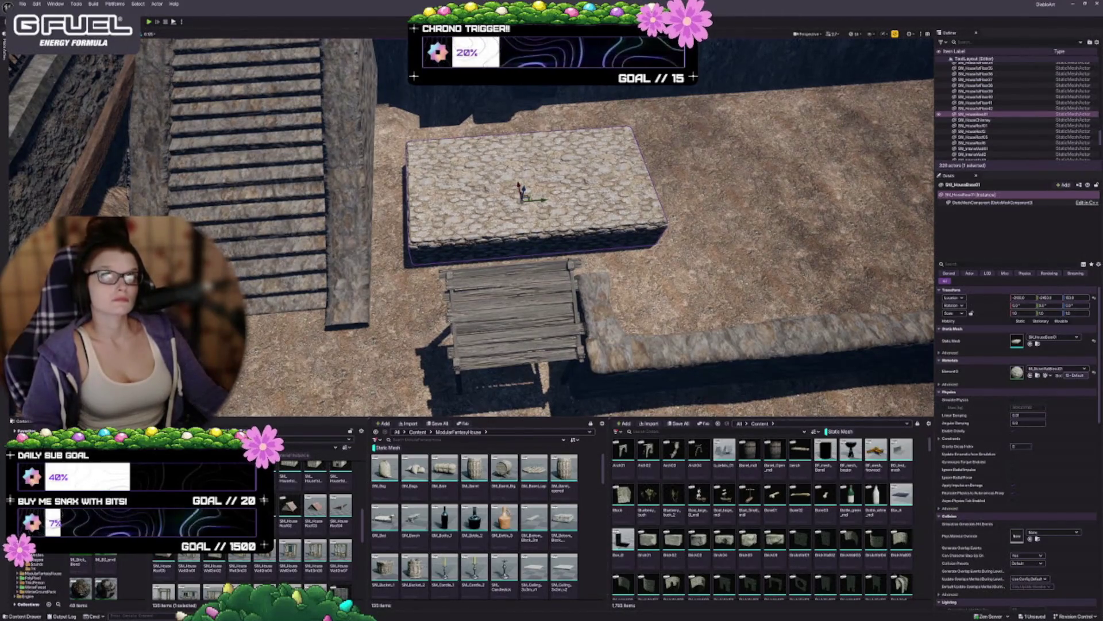
pyautogui.moveTo(518, 230); pyautogui.dragTo(563, 216)
pyautogui.moveTo(459, 230)
pyautogui.mouseDown()
pyautogui.moveTo(508, 210)
pyautogui.moveTo(498, 230)
pyautogui.moveTo(534, 230)
pyautogui.mouseUp()
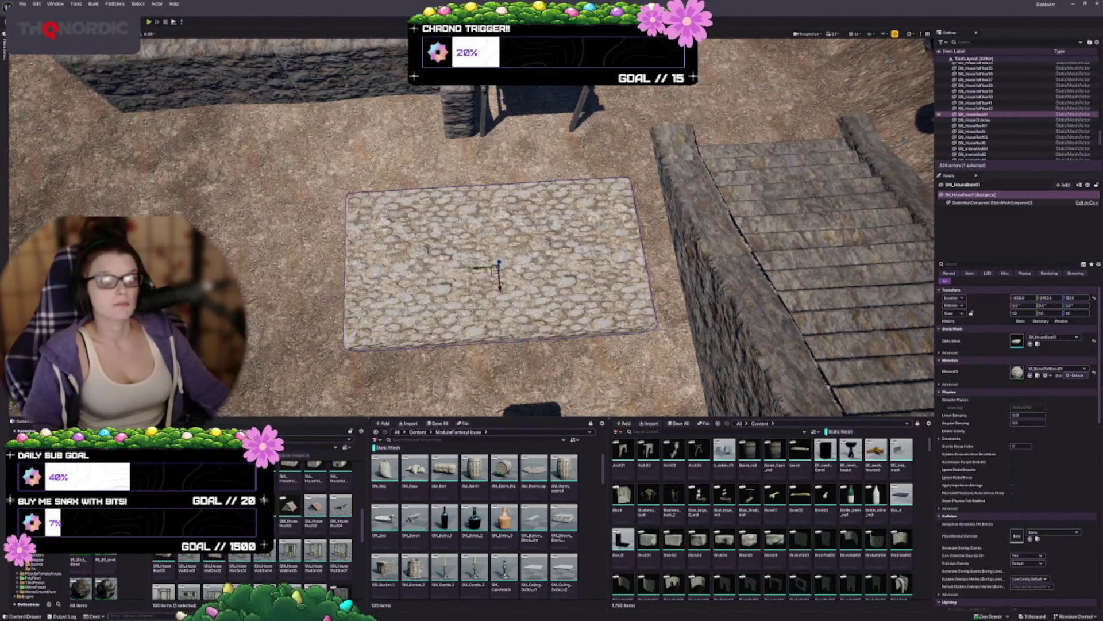
pyautogui.press('d')
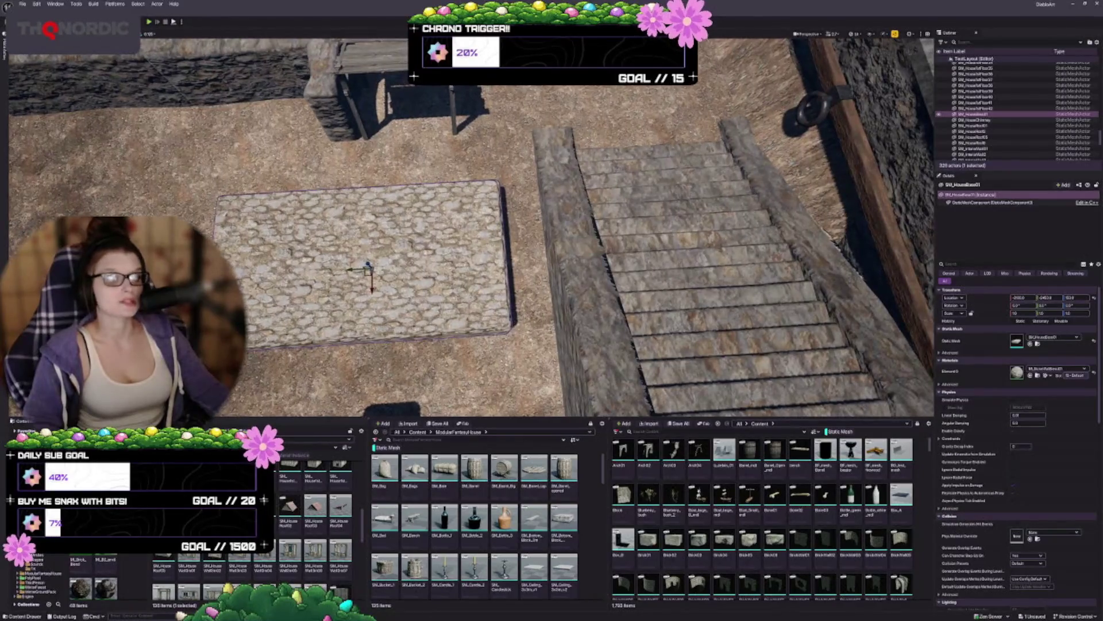
pyautogui.moveTo(368, 267)
pyautogui.mouseDown()
pyautogui.moveTo(330, 229)
pyautogui.moveTo(342, 219)
pyautogui.moveTo(299, 235)
pyautogui.mouseUp()
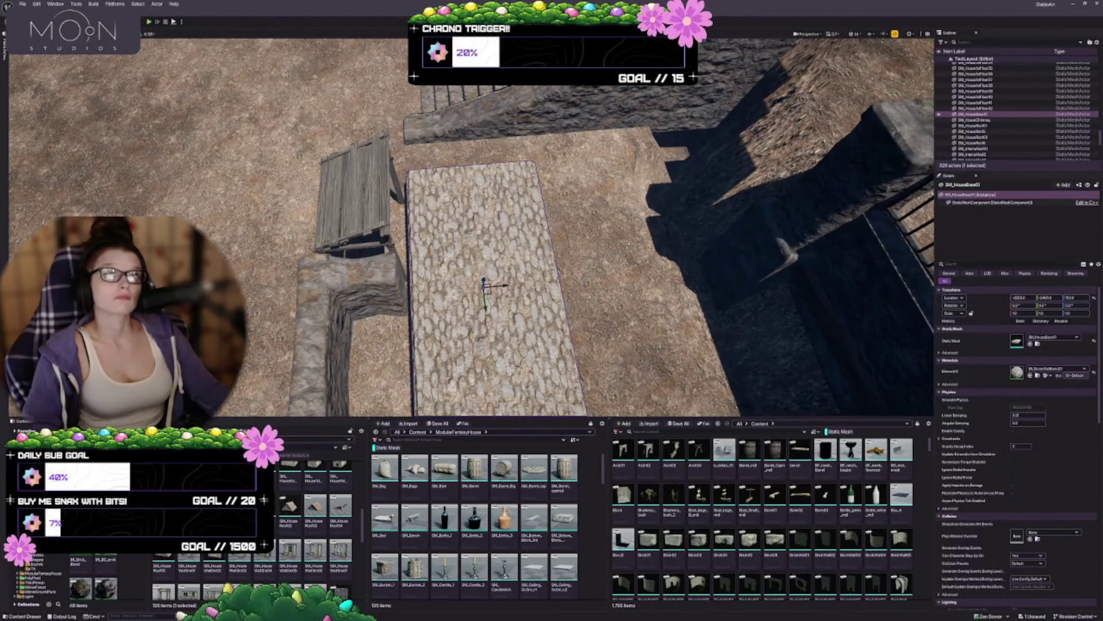
pyautogui.moveTo(299, 235)
pyautogui.mouseDown()
pyautogui.moveTo(247, 210)
pyautogui.moveTo(240, 217)
pyautogui.mouseUp()
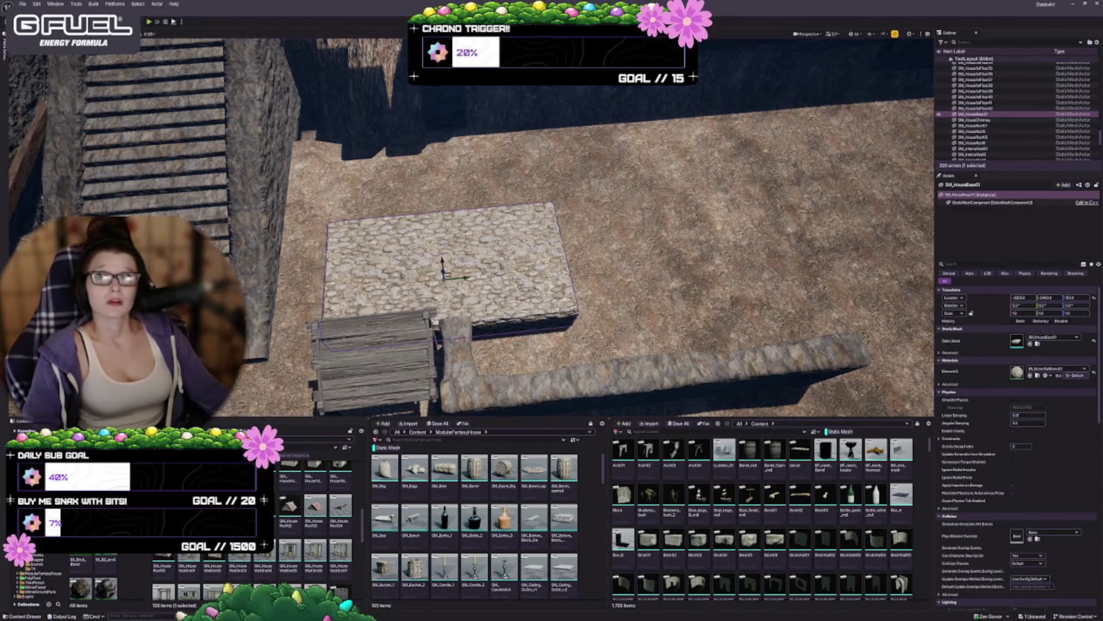
pyautogui.moveTo(460, 259); pyautogui.dragTo(460, 293)
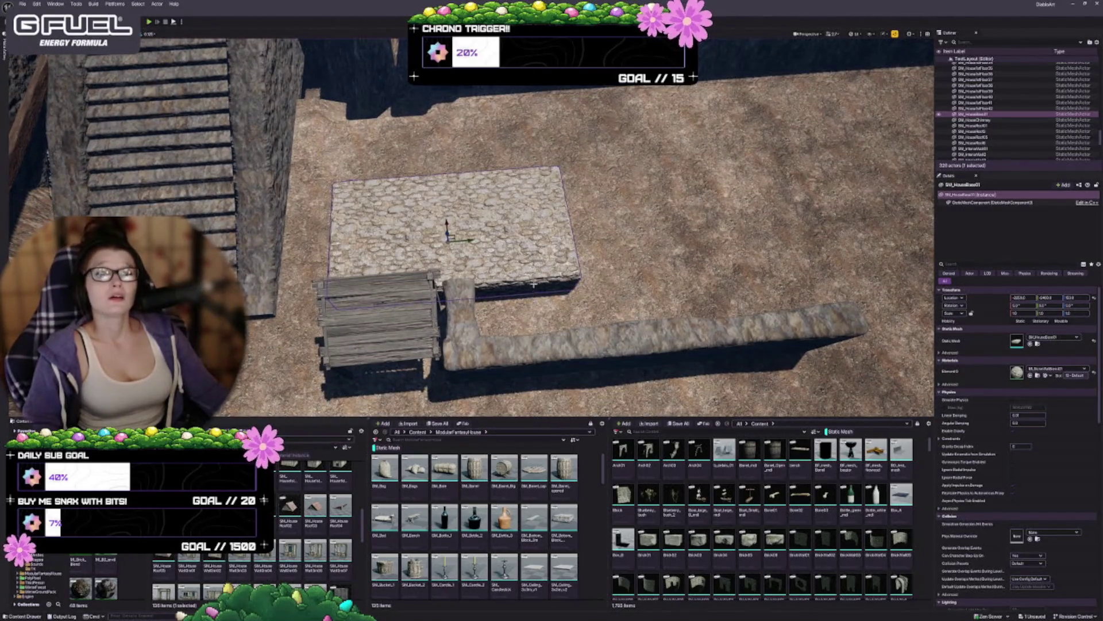
pyautogui.moveTo(460, 258); pyautogui.dragTo(461, 216)
# Try a quarter-turn rotation on the house base slab, then undo it.
pyautogui.press('e')
pyautogui.moveTo(450, 170); pyautogui.dragTo(420, 198)
pyautogui.hotkey('ctrl', 'z')
pyautogui.press('w')
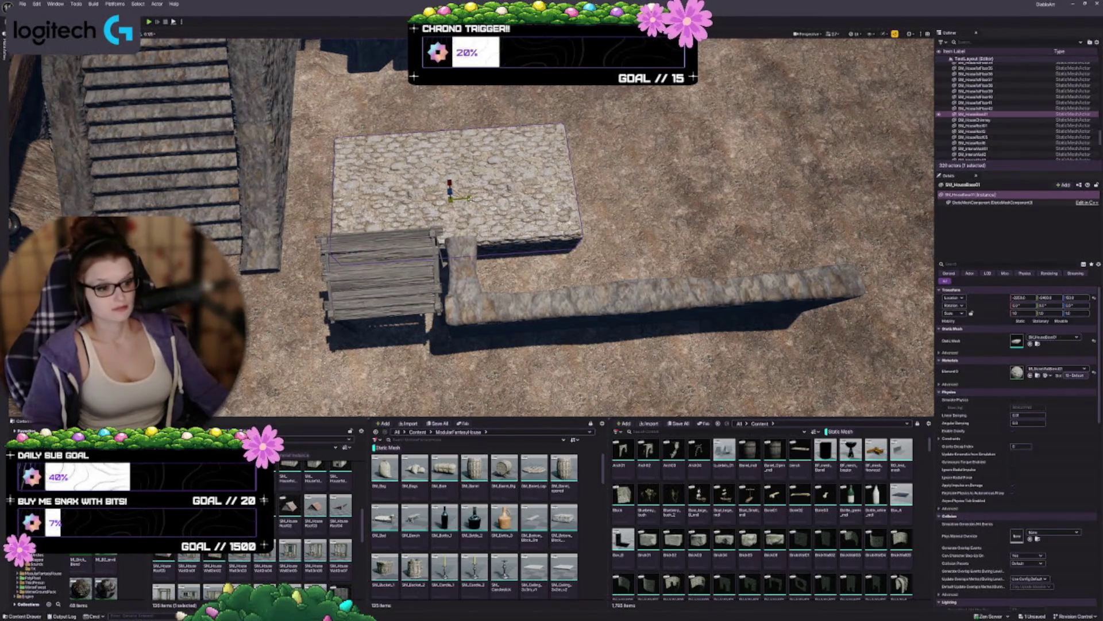
# Reposition the house base slab slightly up and to the right.
pyautogui.press('e')
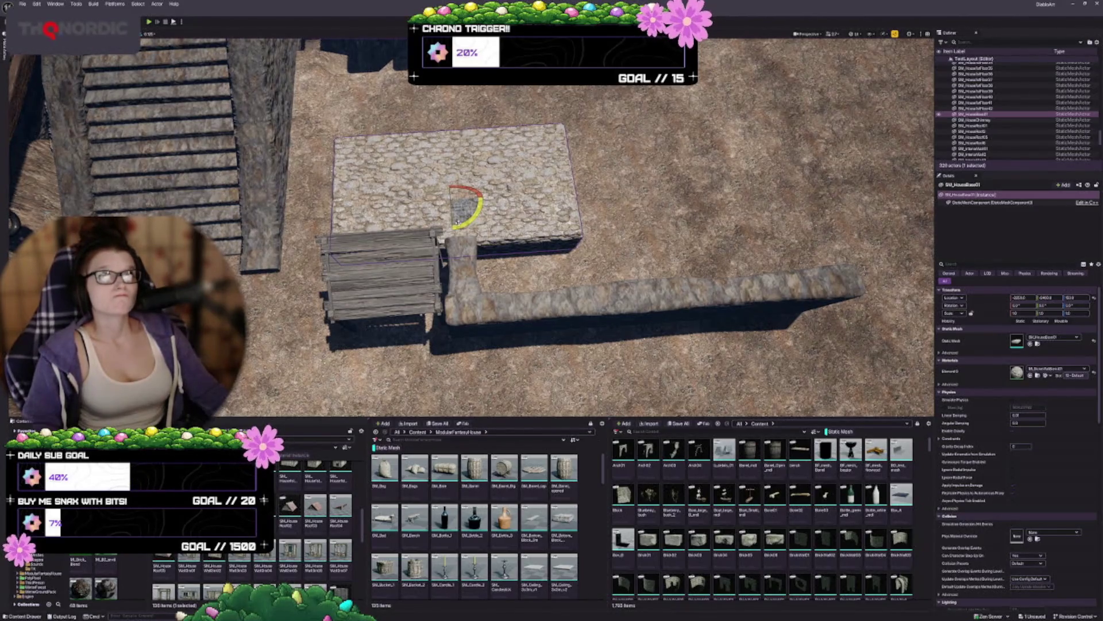
pyautogui.moveTo(476, 211); pyautogui.dragTo(476, 212)
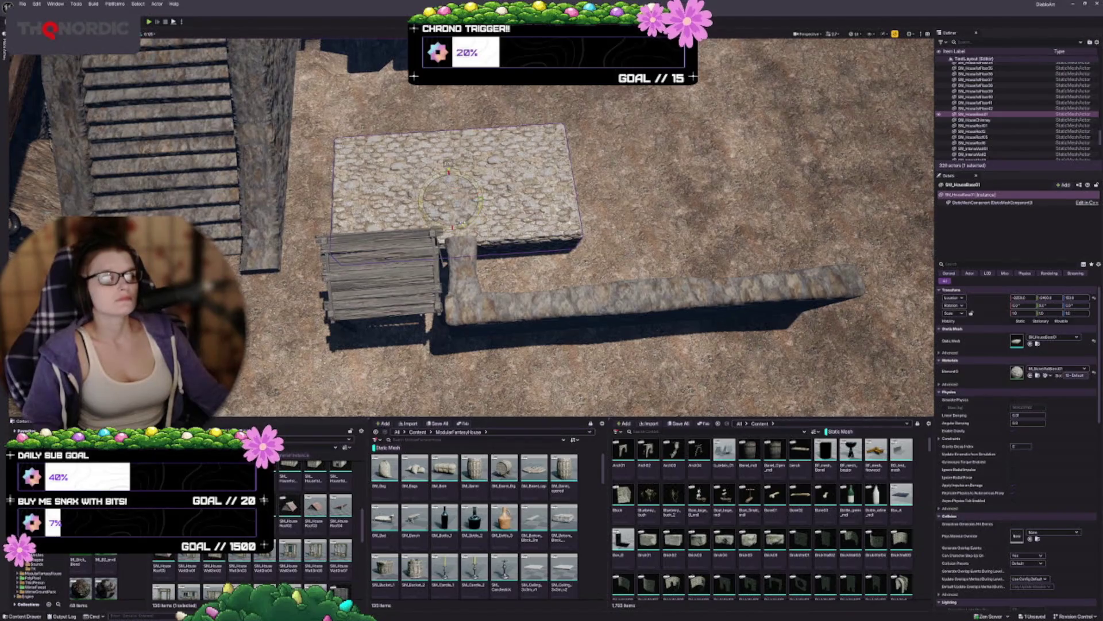
pyautogui.press('w')
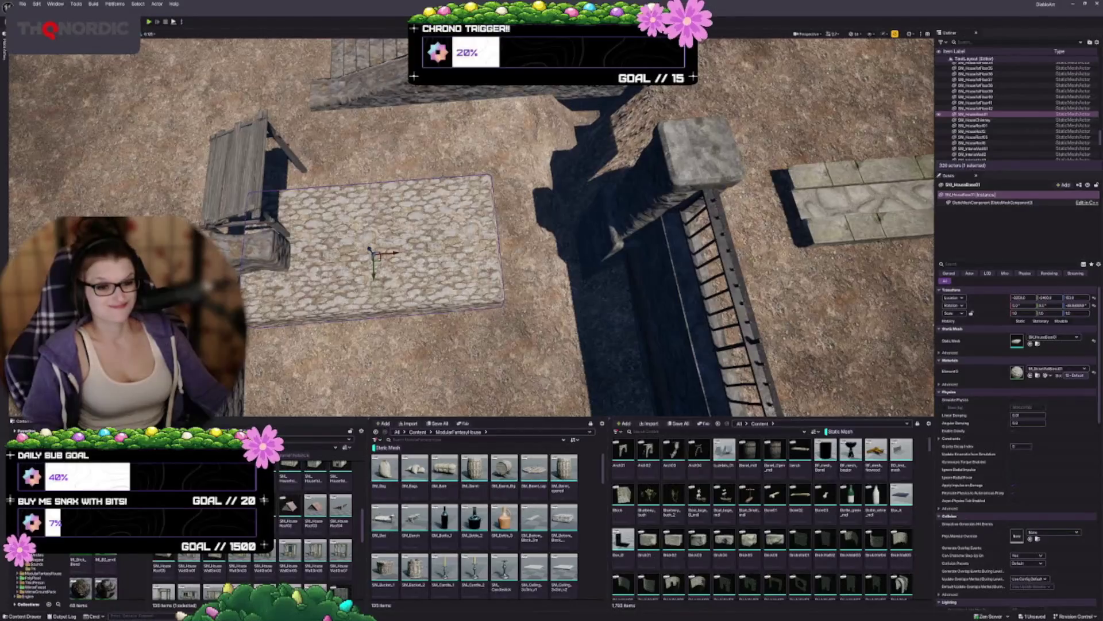
pyautogui.moveTo(379, 262)
pyautogui.mouseDown()
pyautogui.moveTo(411, 223)
pyautogui.moveTo(429, 221)
pyautogui.moveTo(401, 365)
pyautogui.moveTo(394, 266)
pyautogui.moveTo(389, 340)
pyautogui.moveTo(433, 311)
pyautogui.moveTo(397, 264)
pyautogui.moveTo(270, 259)
pyautogui.mouseUp()
# Duplicate the stone base upward onto the original and frame the stacked block.
pyautogui.moveTo(602, 236); pyautogui.dragTo(602, 166)
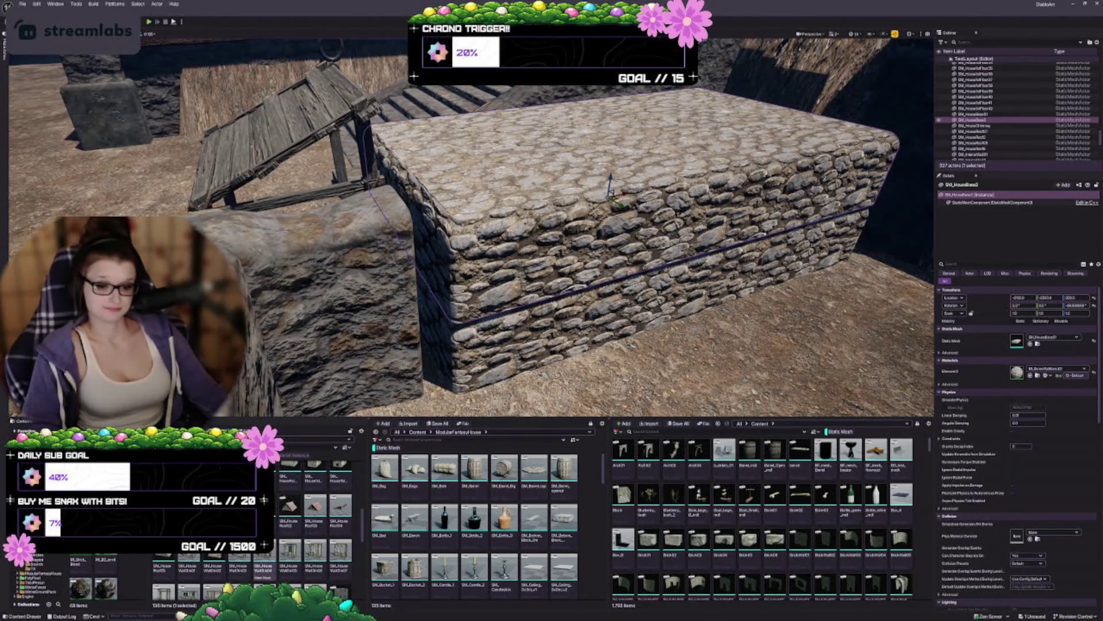
pyautogui.scroll(-1, 264, 552)
pyautogui.scroll(3, 288, 517)
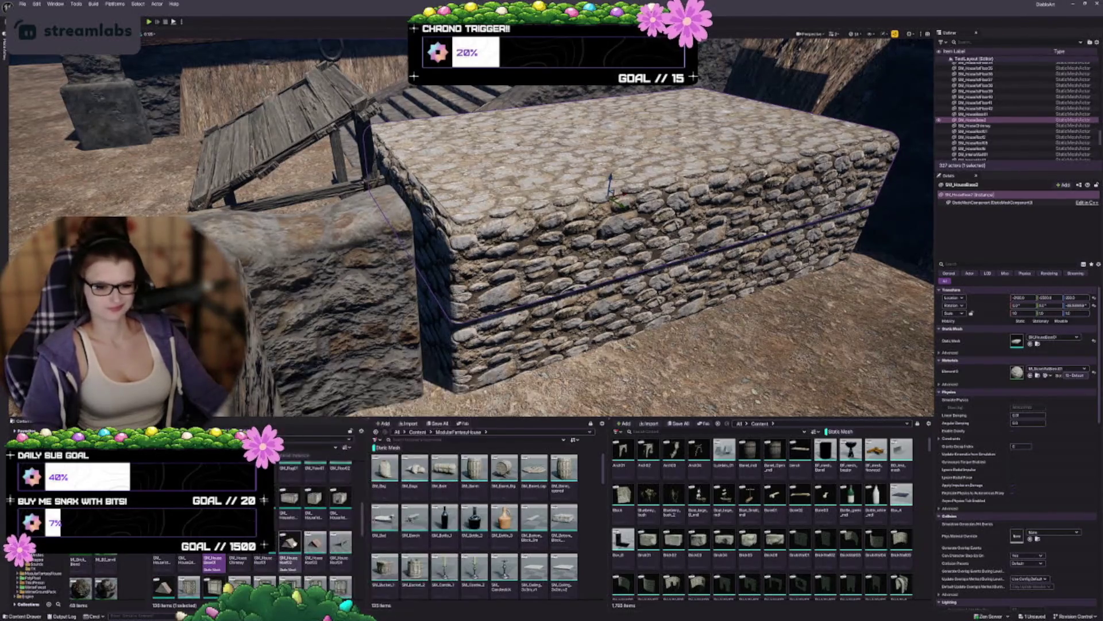
pyautogui.press('f')
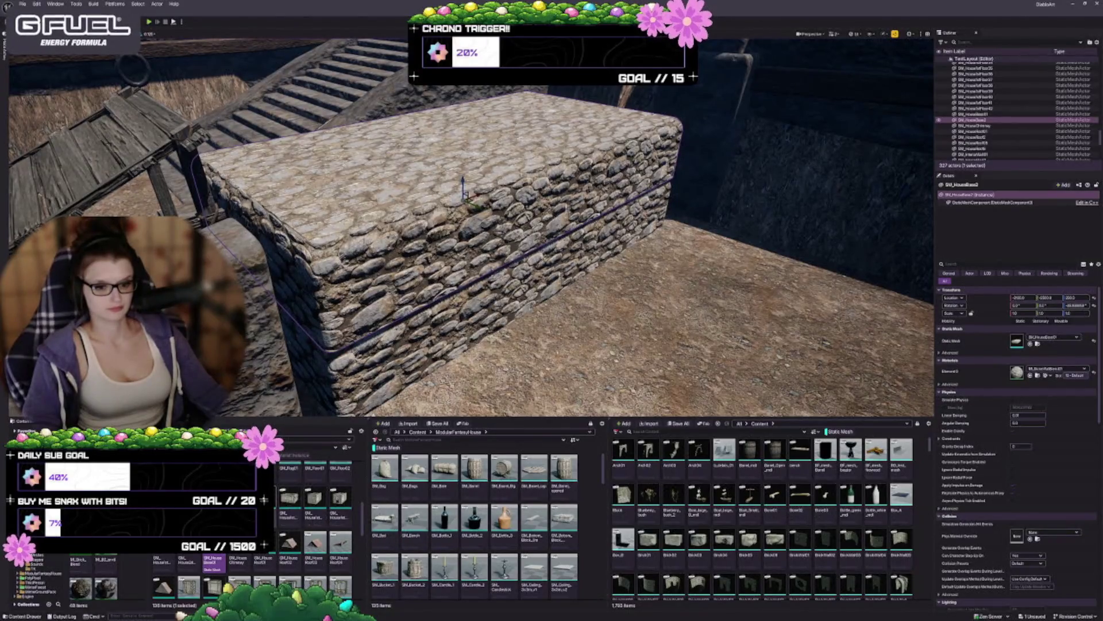
# Swap SM_HouseBase02's mesh for an SM_House timber-framed wall and fly around the stone base to inspect it.
pyautogui.click(1030, 343)
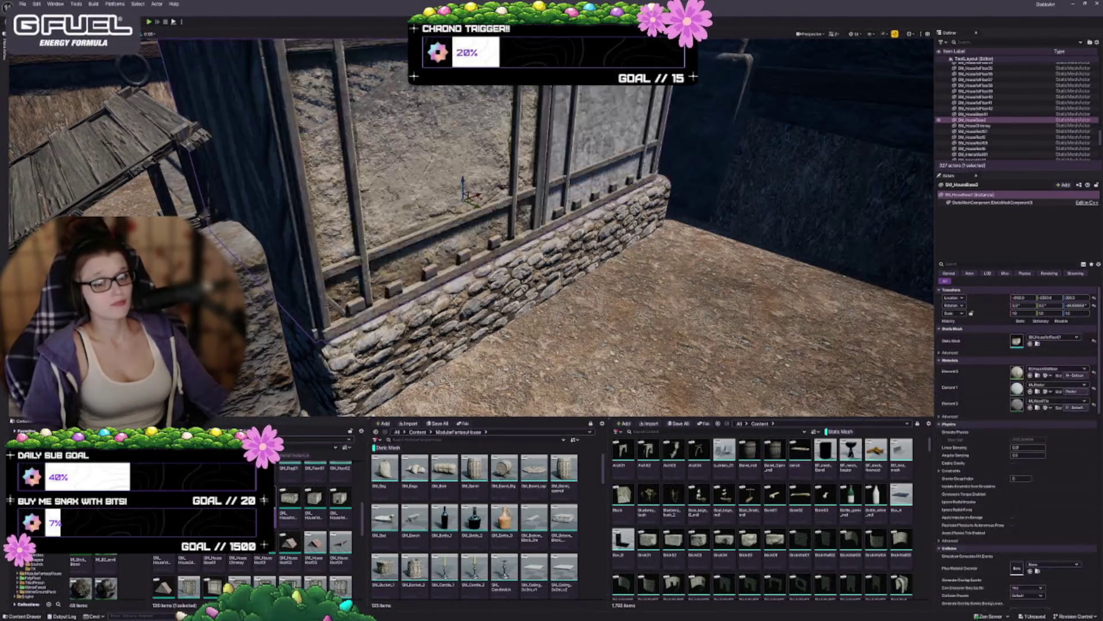
pyautogui.press('f')
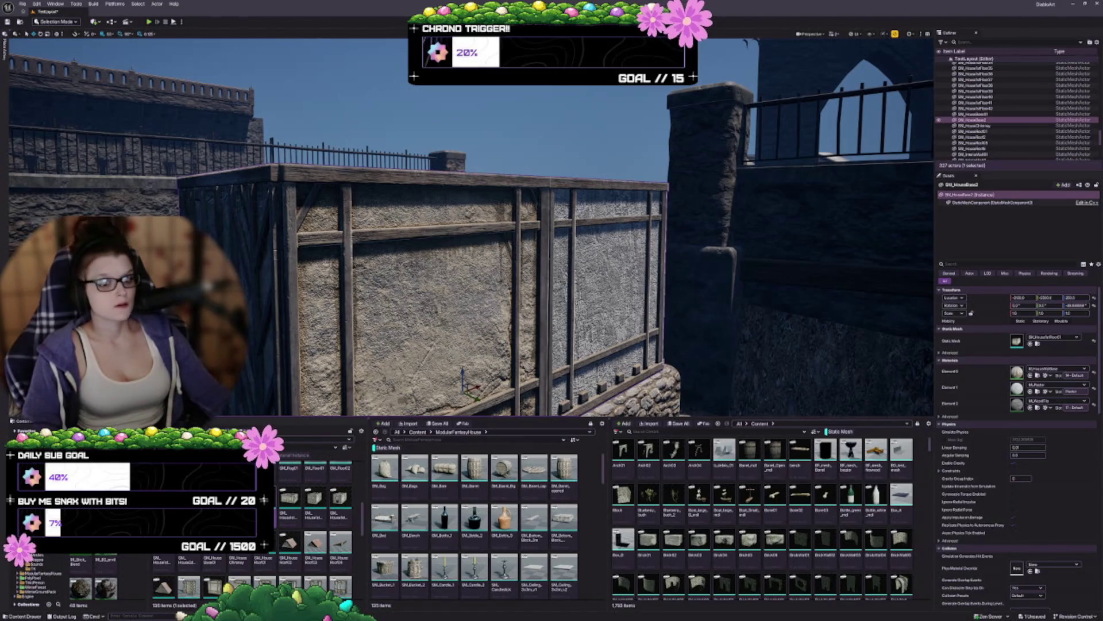
pyautogui.press('w')
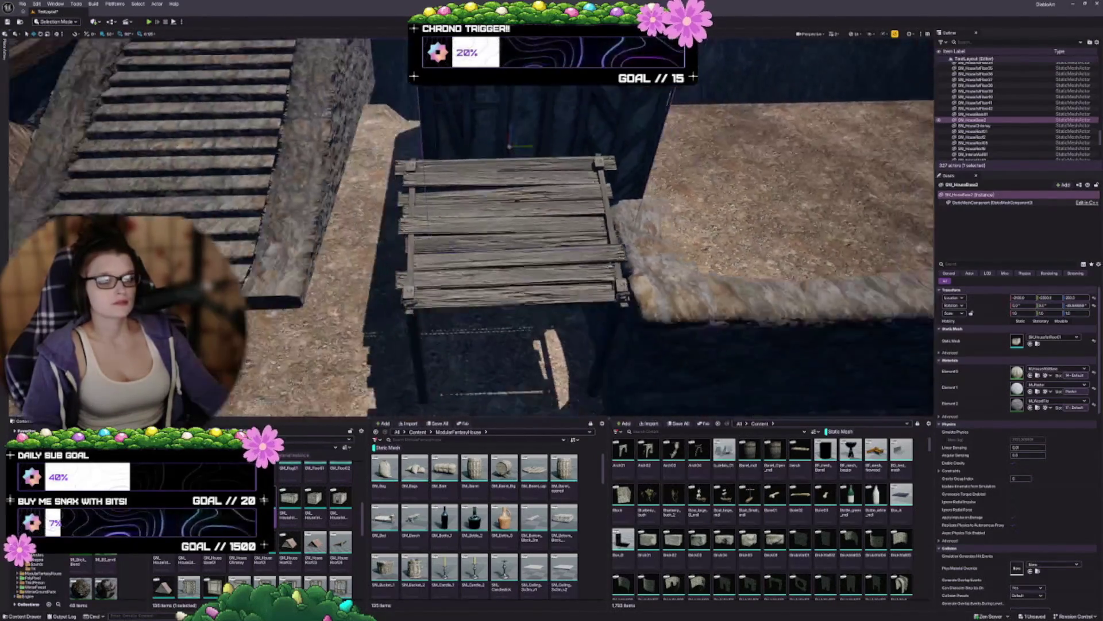
pyautogui.press('s')
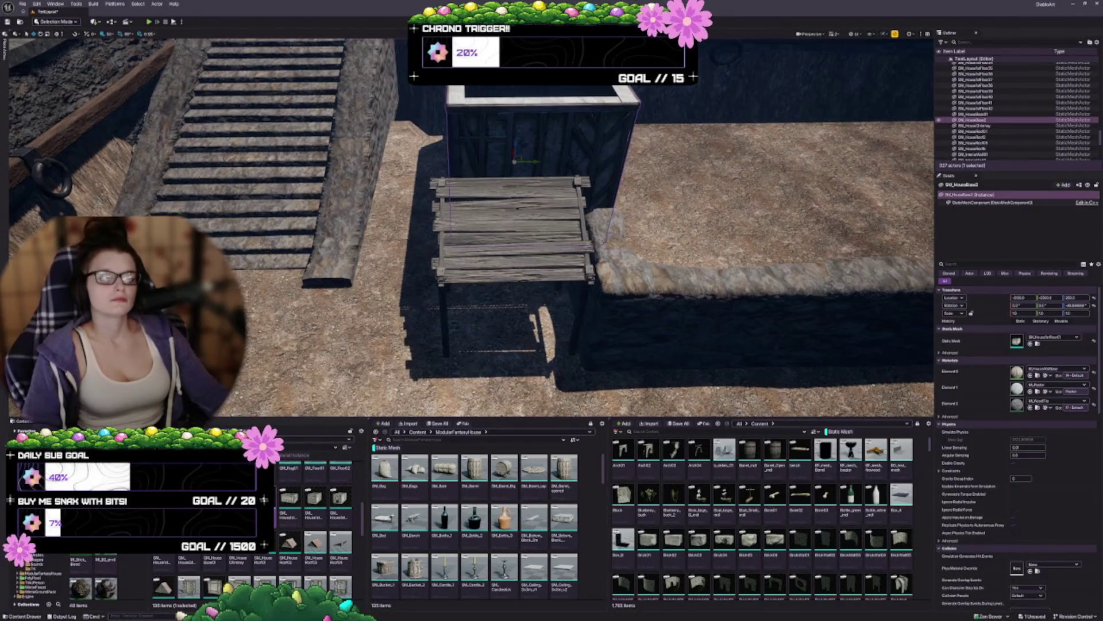
pyautogui.press('s')
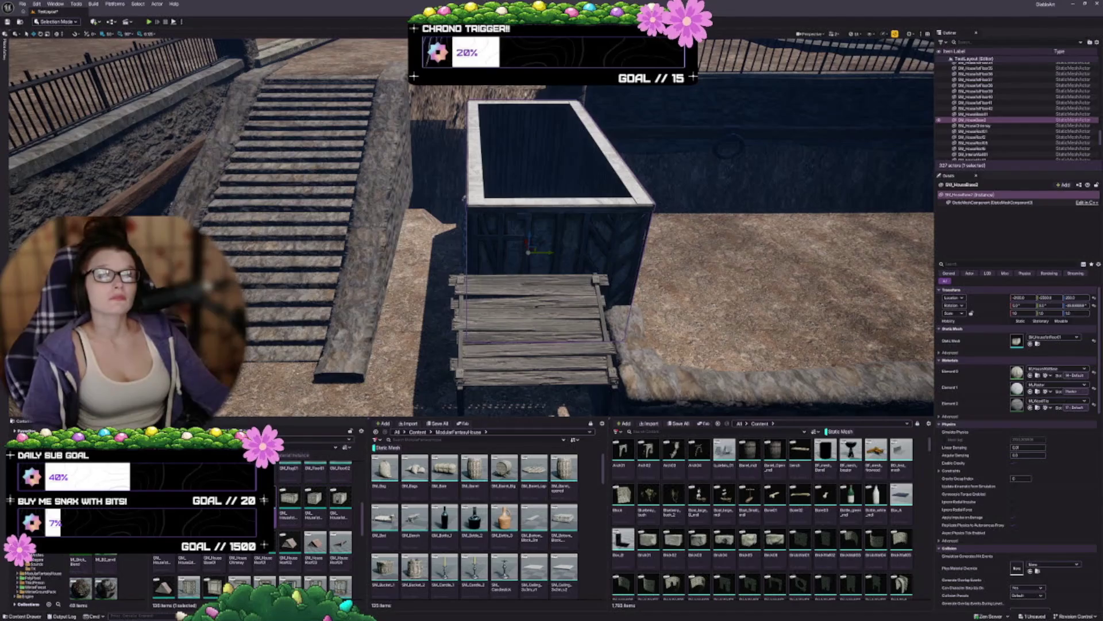
pyautogui.press('Up')
# Apply a different SM_House timber-framed asset as the house's static mesh and frame it.
pyautogui.moveTo(528, 248); pyautogui.dragTo(609, 241)
pyautogui.click(286, 495)
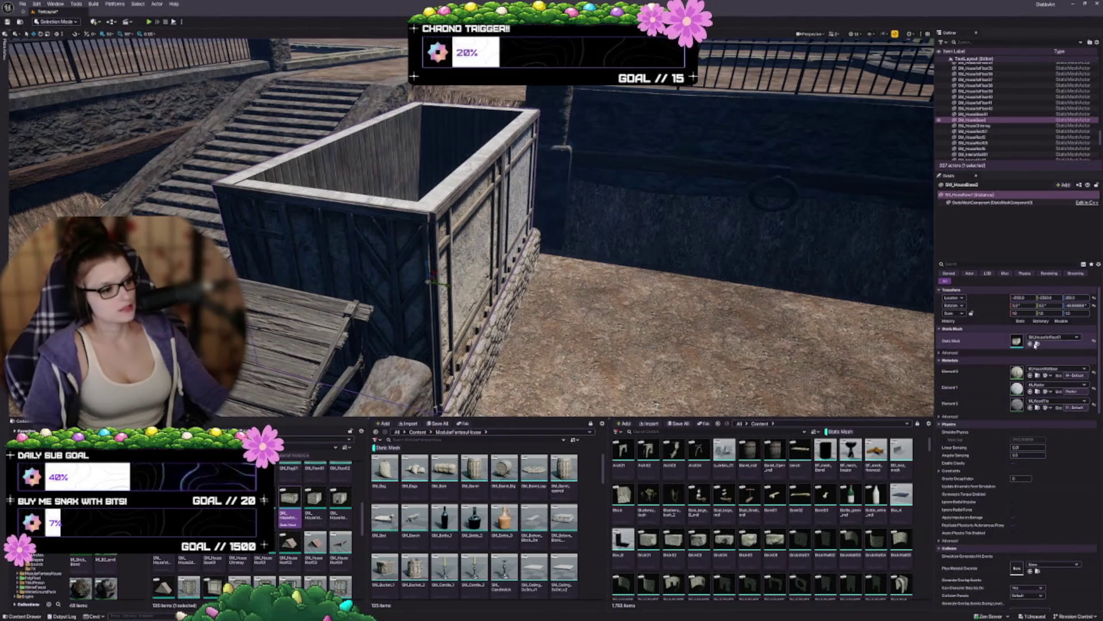
pyautogui.click(1034, 343)
pyautogui.press('f')
pyautogui.moveTo(505, 204)
pyautogui.mouseDown()
pyautogui.moveTo(482, 205)
pyautogui.moveTo(531, 206)
pyautogui.moveTo(532, 147)
pyautogui.mouseUp()
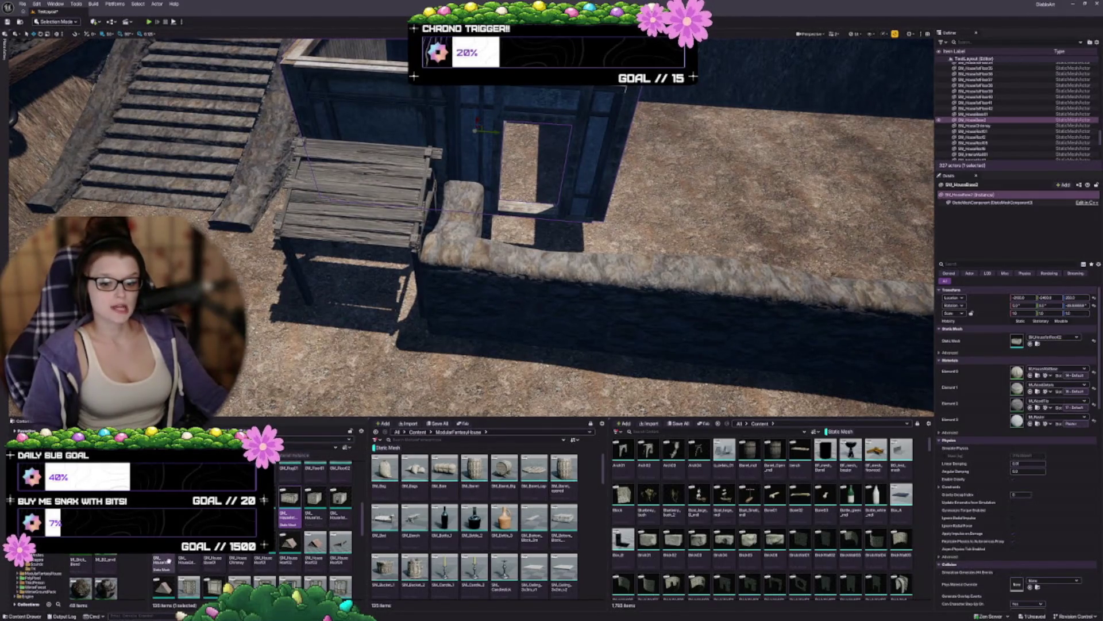
# Select another house asset, undo an accidental move, and orbit to check the doorway beside the wooden stand.
pyautogui.click(185, 562)
pyautogui.moveTo(531, 146); pyautogui.dragTo(531, 146)
pyautogui.moveTo(554, 217); pyautogui.dragTo(586, 211)
pyautogui.hotkey('ctrl', 'z')
pyautogui.hotkey('ctrl', 'z')
pyautogui.moveTo(331, 138); pyautogui.dragTo(330, 139)
pyautogui.moveTo(454, 203); pyautogui.dragTo(454, 203)
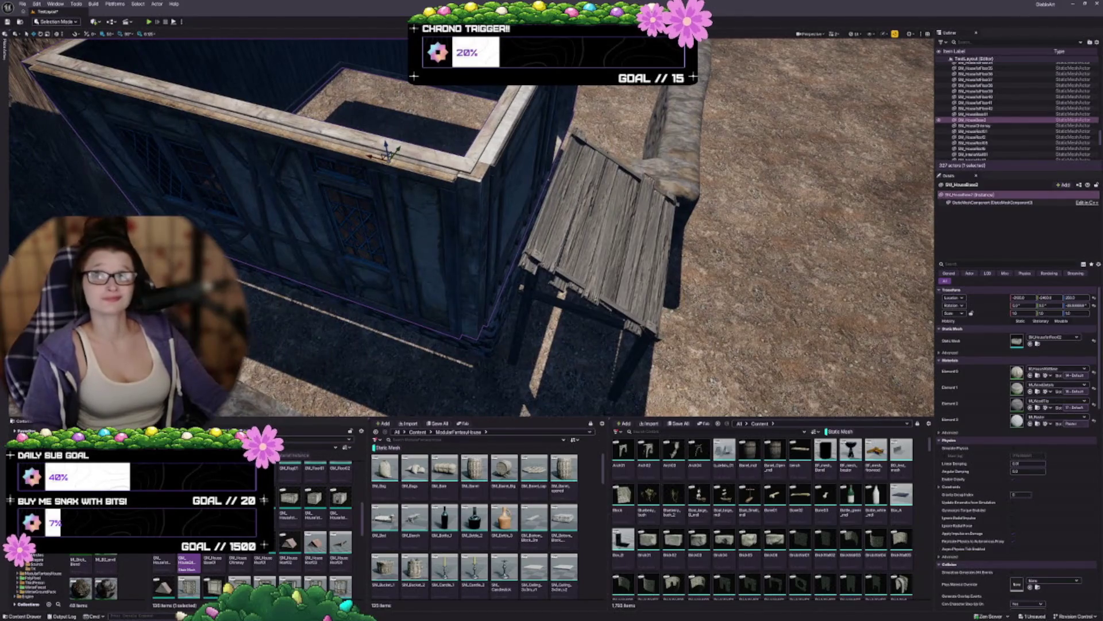
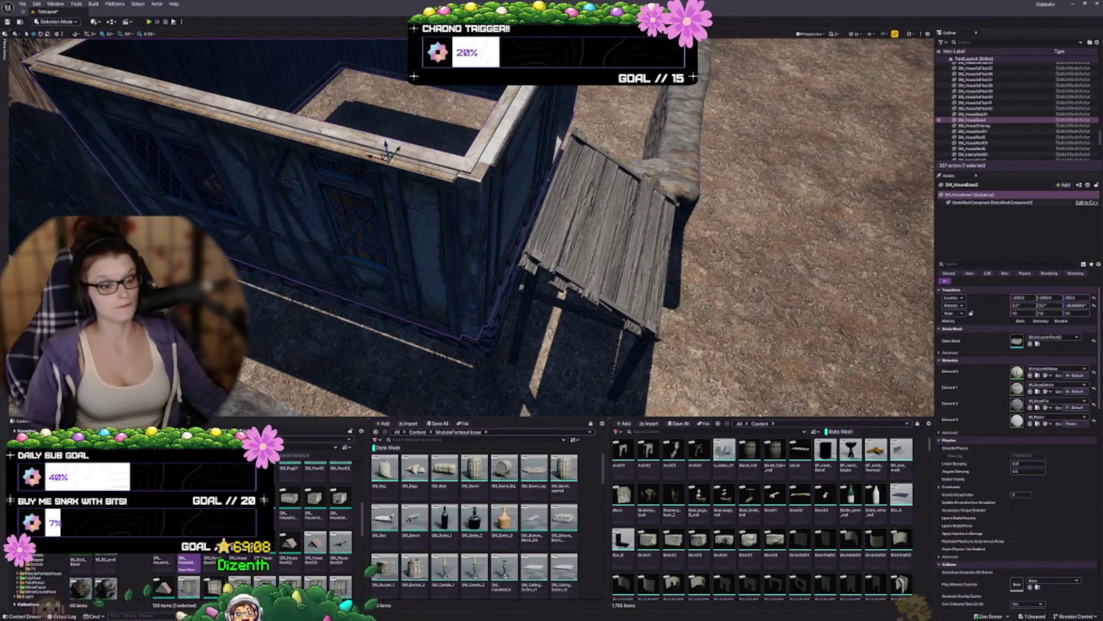
# Rotate the timber-framed wall piece so its opening faces the front.
pyautogui.moveTo(510, 222); pyautogui.dragTo(449, 252)
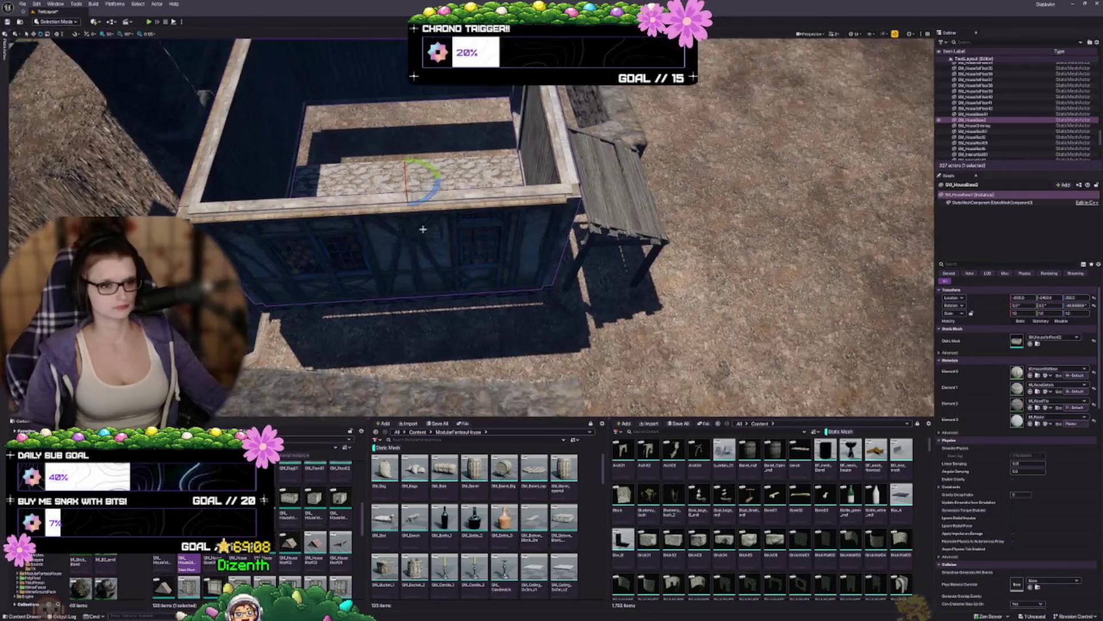
pyautogui.moveTo(408, 157); pyautogui.dragTo(409, 156)
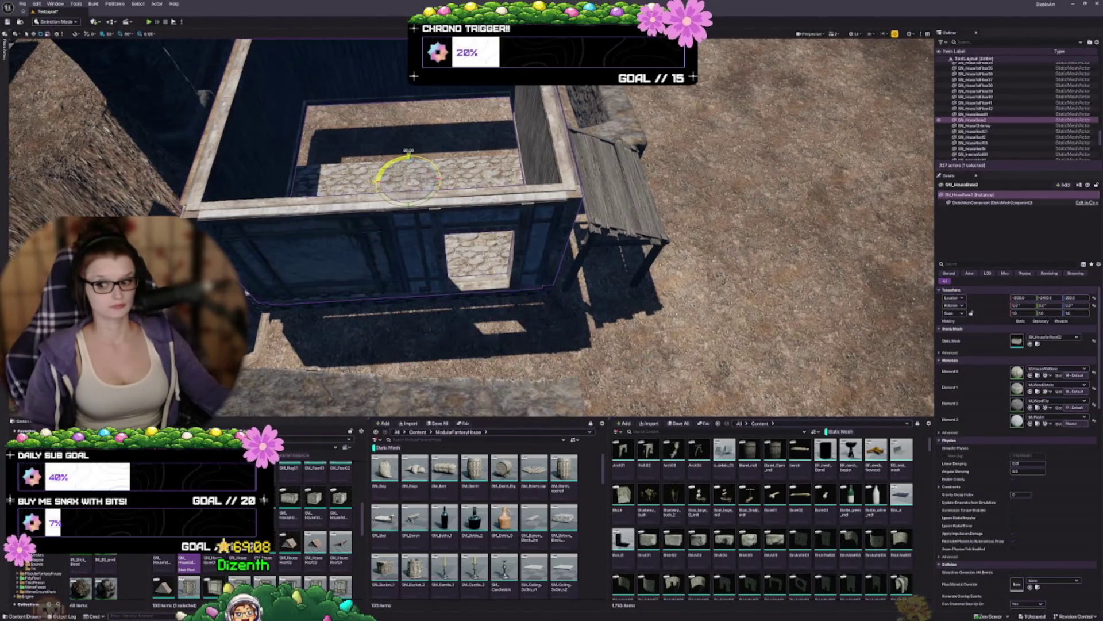
pyautogui.moveTo(449, 252); pyautogui.dragTo(450, 252)
# Select SM_HouseBase01 and fly around the porch to inspect the base and the ground beneath.
pyautogui.moveTo(571, 227)
pyautogui.mouseDown()
pyautogui.moveTo(526, 236)
pyautogui.moveTo(515, 203)
pyautogui.moveTo(534, 311)
pyautogui.mouseUp()
pyautogui.click(530, 252)
pyautogui.moveTo(484, 232); pyautogui.dragTo(465, 256)
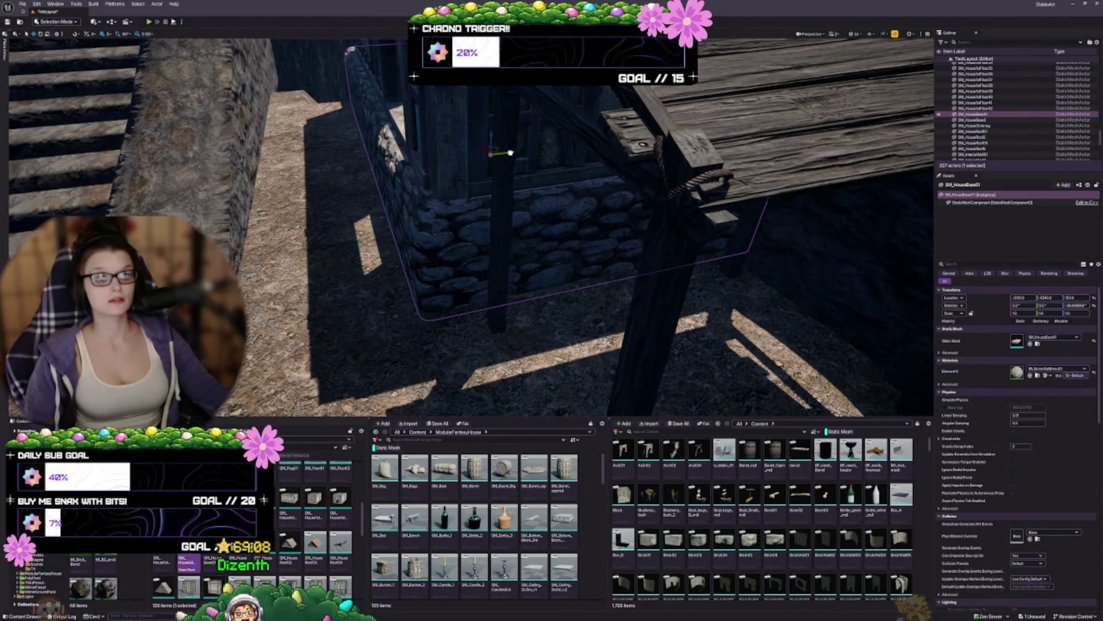
pyautogui.moveTo(464, 256); pyautogui.dragTo(472, 264)
pyautogui.moveTo(290, 297); pyautogui.dragTo(290, 297)
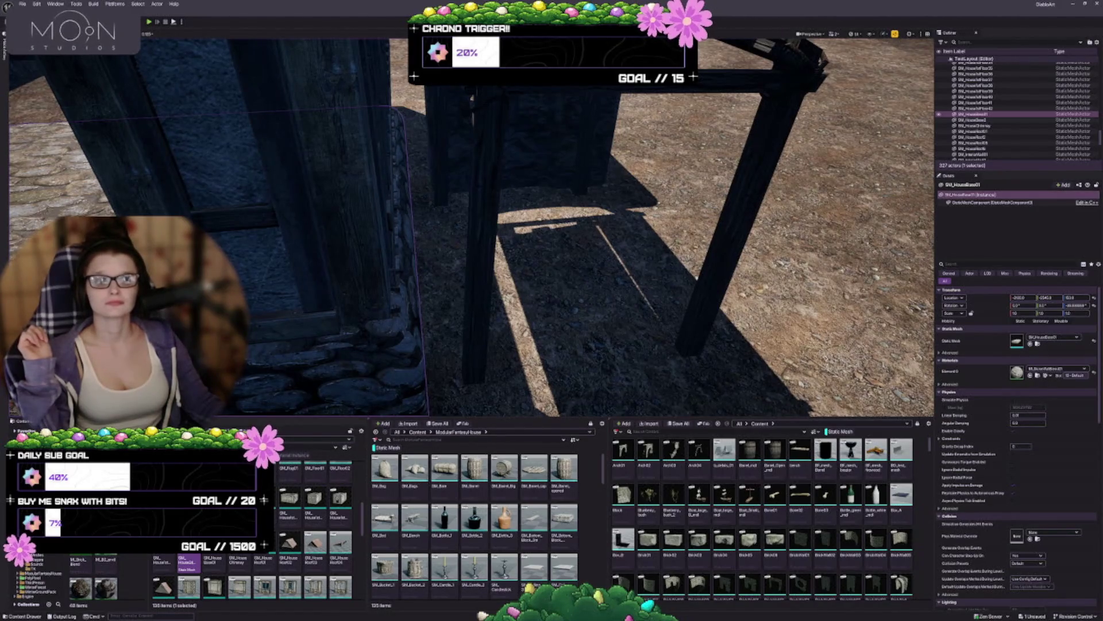
# Replace the stone base piece by the porch with a taller three-material timber-framed wall mesh.
pyautogui.moveTo(216, 36)
pyautogui.mouseDown()
pyautogui.moveTo(345, 128)
pyautogui.moveTo(402, 201)
pyautogui.moveTo(389, 109)
pyautogui.mouseUp()
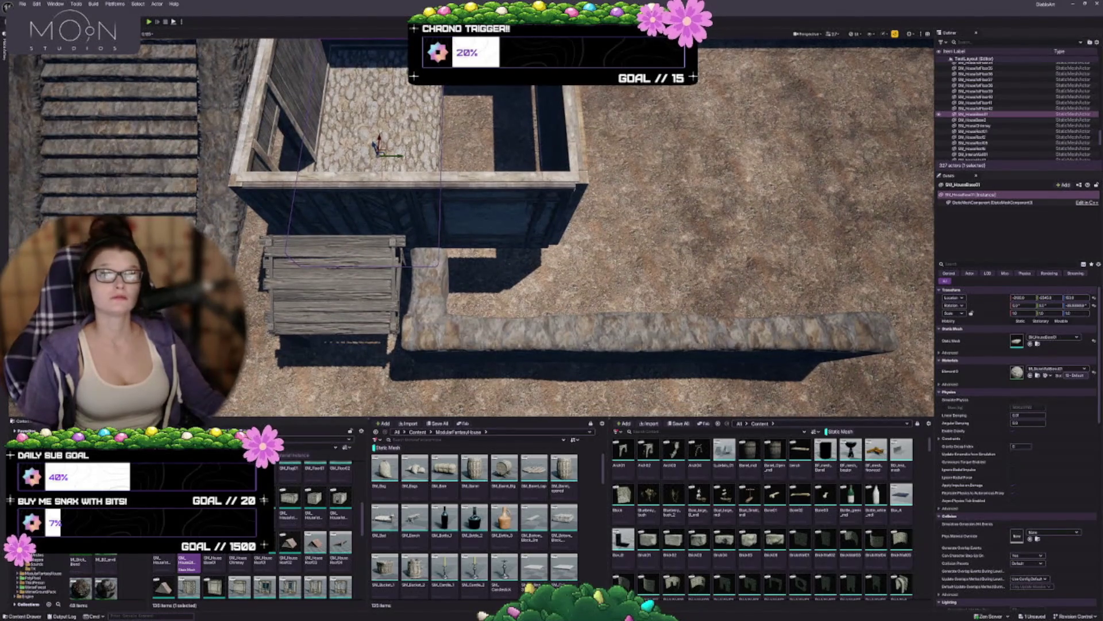
pyautogui.moveTo(389, 109)
pyautogui.mouseDown()
pyautogui.moveTo(322, 132)
pyautogui.moveTo(316, 151)
pyautogui.mouseUp()
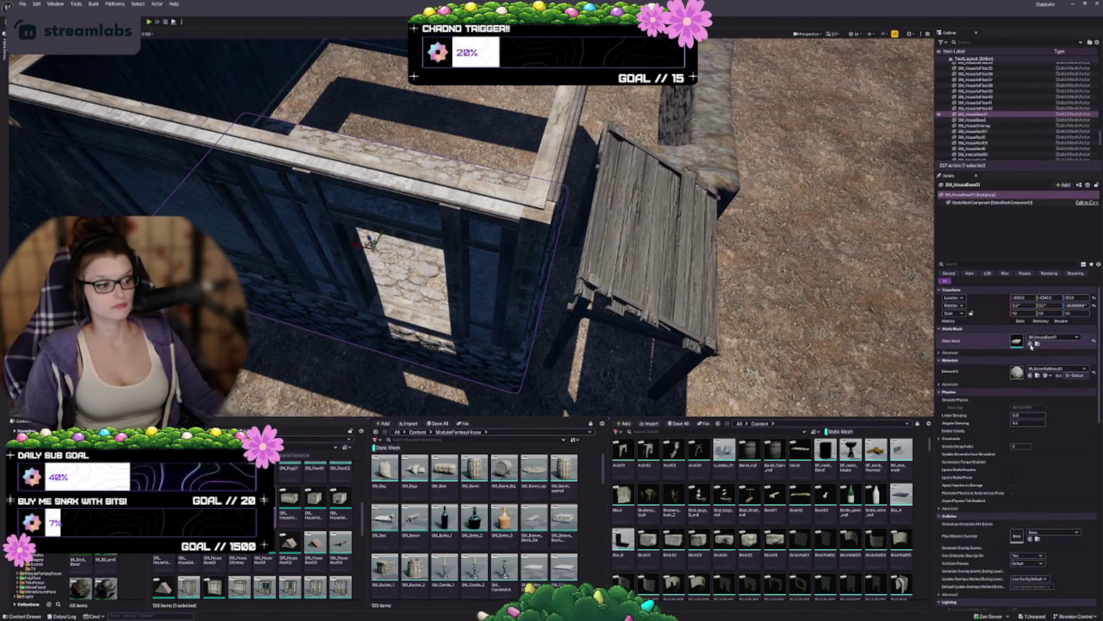
pyautogui.click(1031, 344)
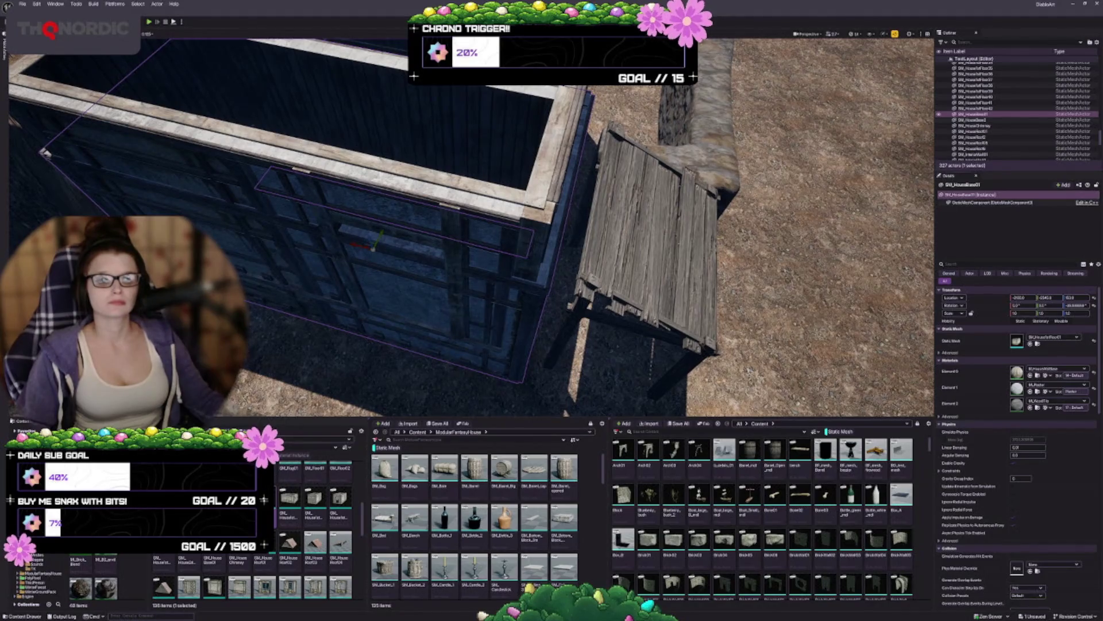
pyautogui.moveTo(377, 90)
pyautogui.mouseDown()
pyautogui.moveTo(374, 74)
pyautogui.moveTo(397, 109)
pyautogui.mouseUp()
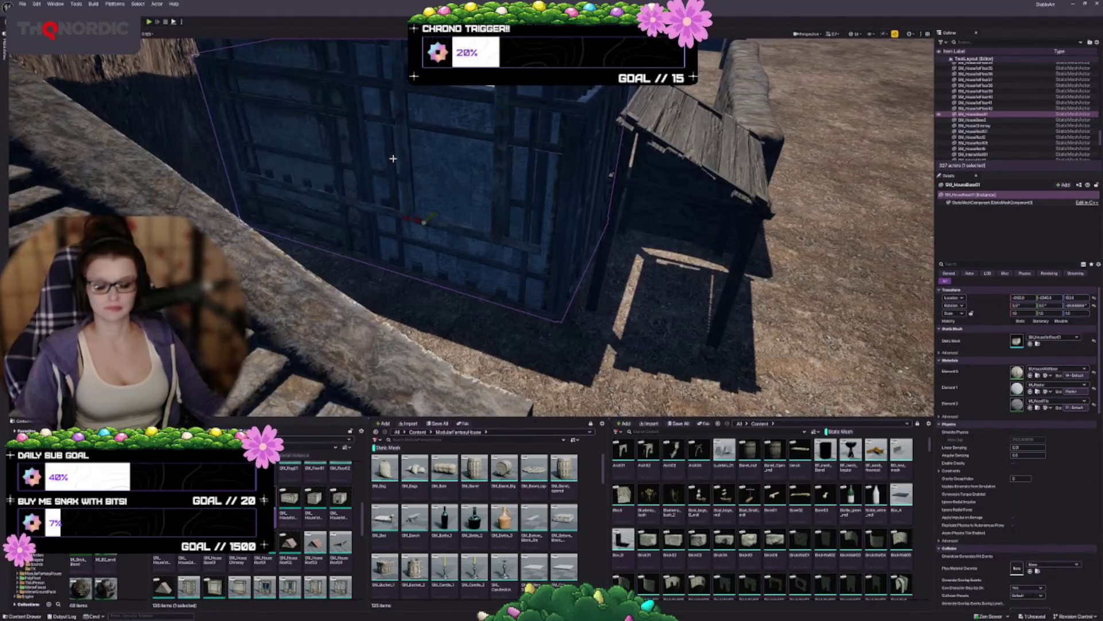
# Undo the last mesh swap and assign a closed walled block mesh instead.
pyautogui.hotkey('ctrl', 'z')
pyautogui.hotkey('ctrl', 'z')
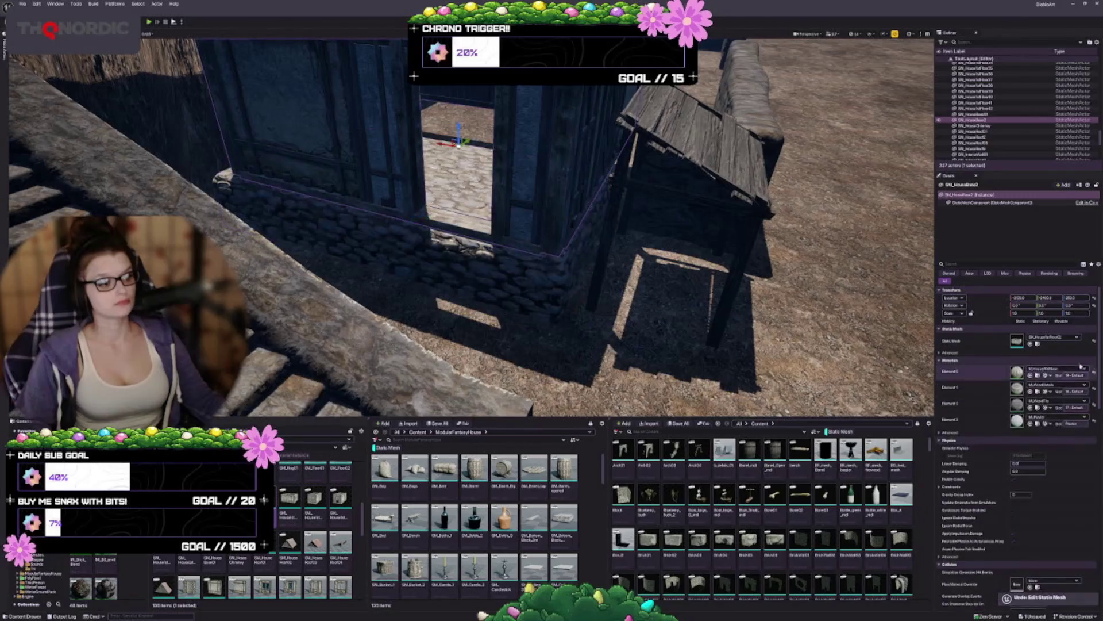
pyautogui.click(1031, 344)
pyautogui.moveTo(424, 257); pyautogui.dragTo(396, 248)
pyautogui.press('e')
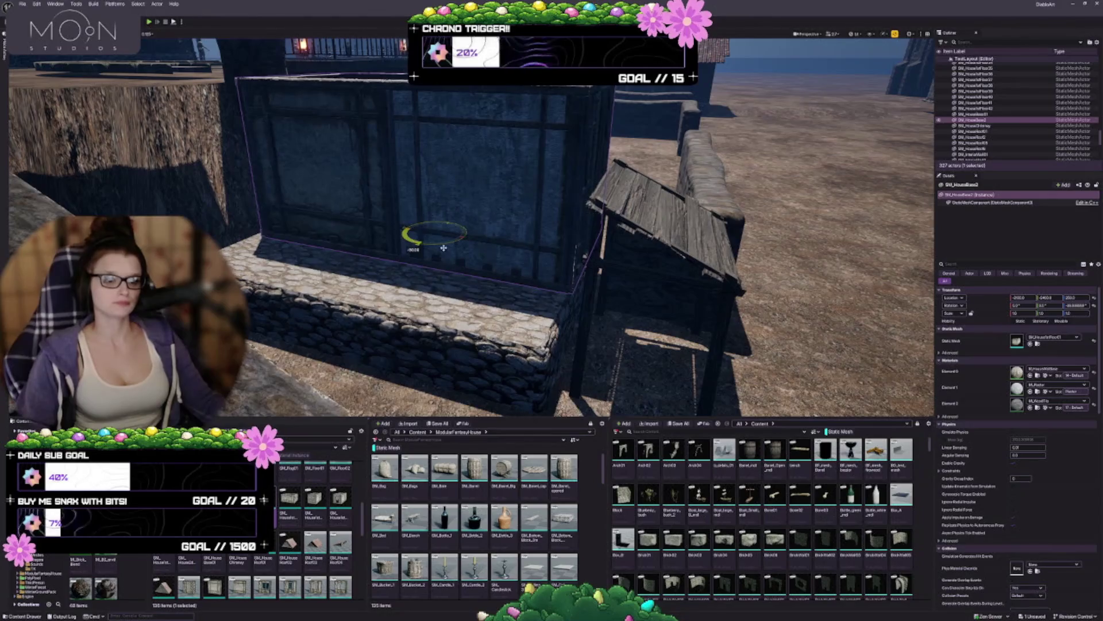
# Zoom around to check the walled block sits on the stone base, then reselect the house base.
pyautogui.scroll(-5, 471, 229)
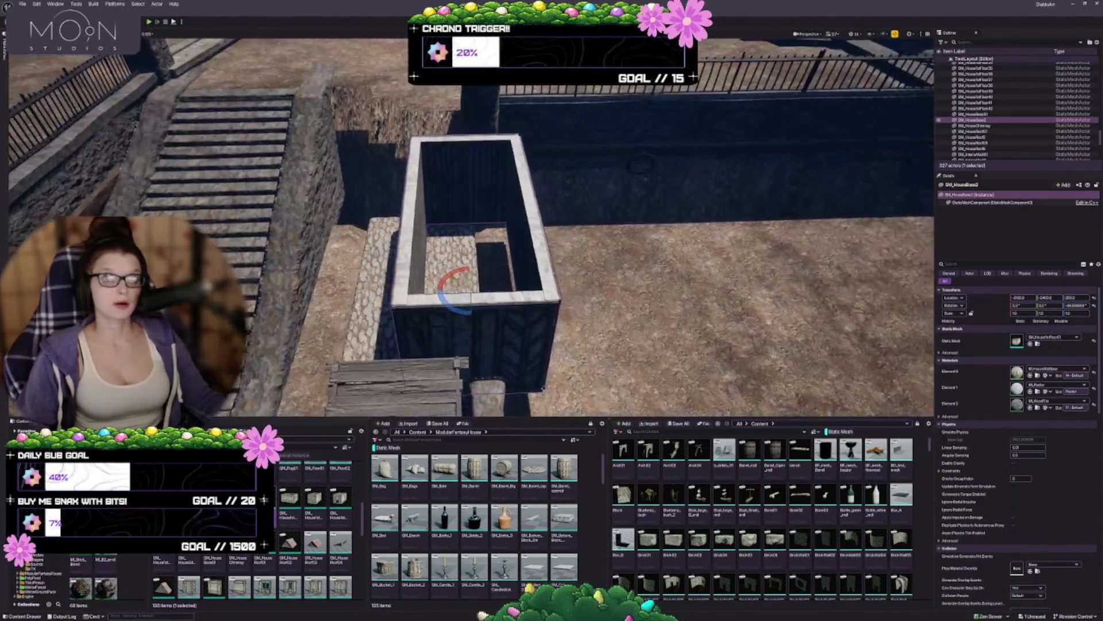
pyautogui.scroll(5, 471, 230)
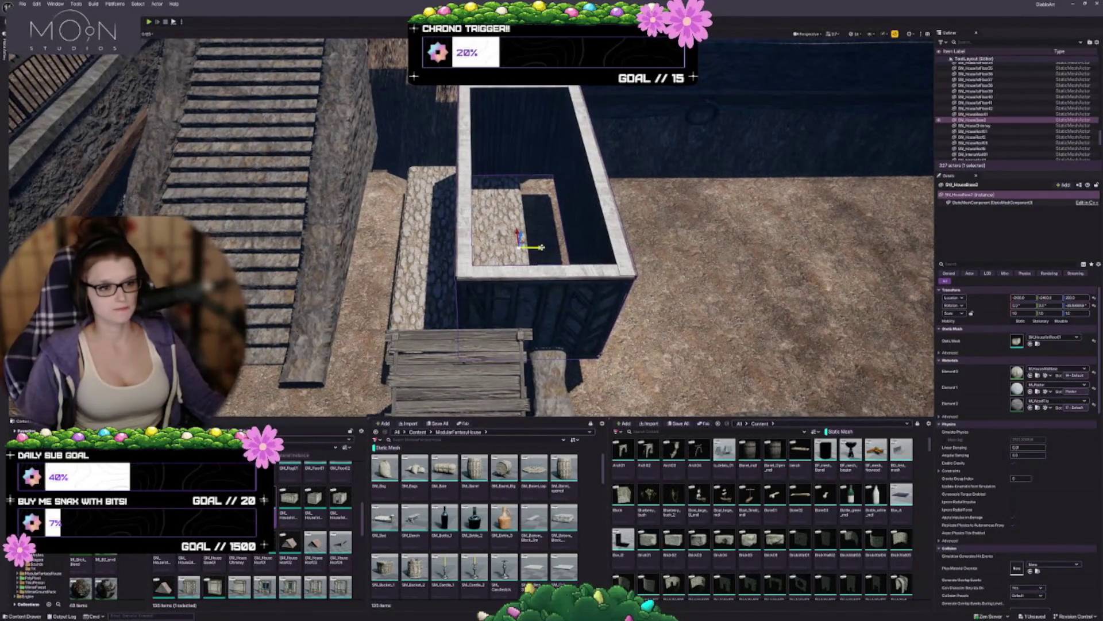
pyautogui.scroll(5, 471, 230)
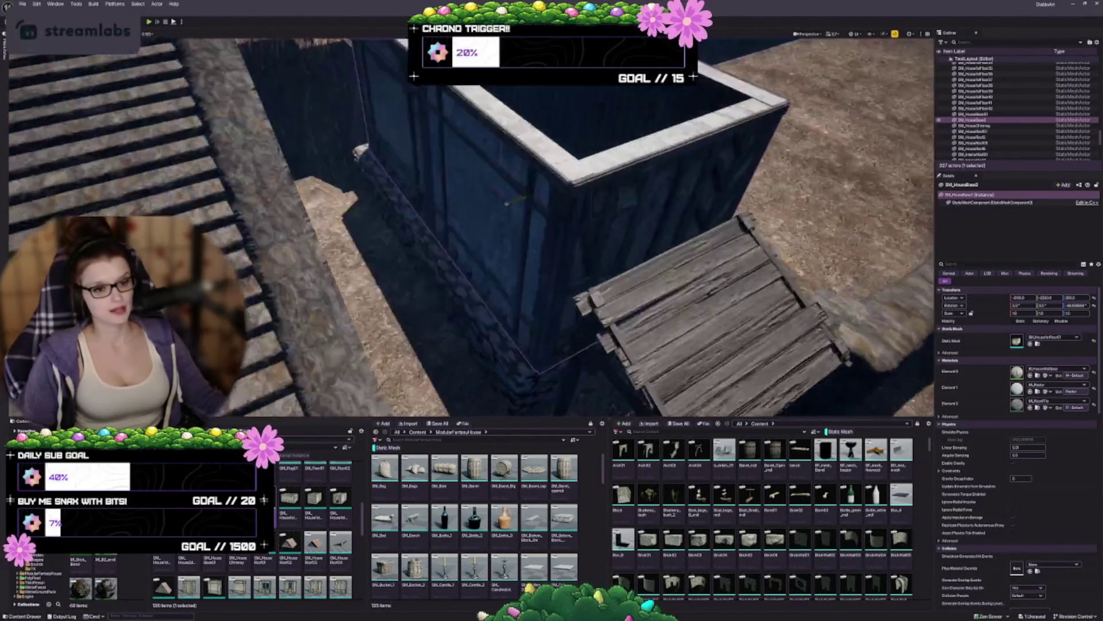
pyautogui.scroll(8, 471, 230)
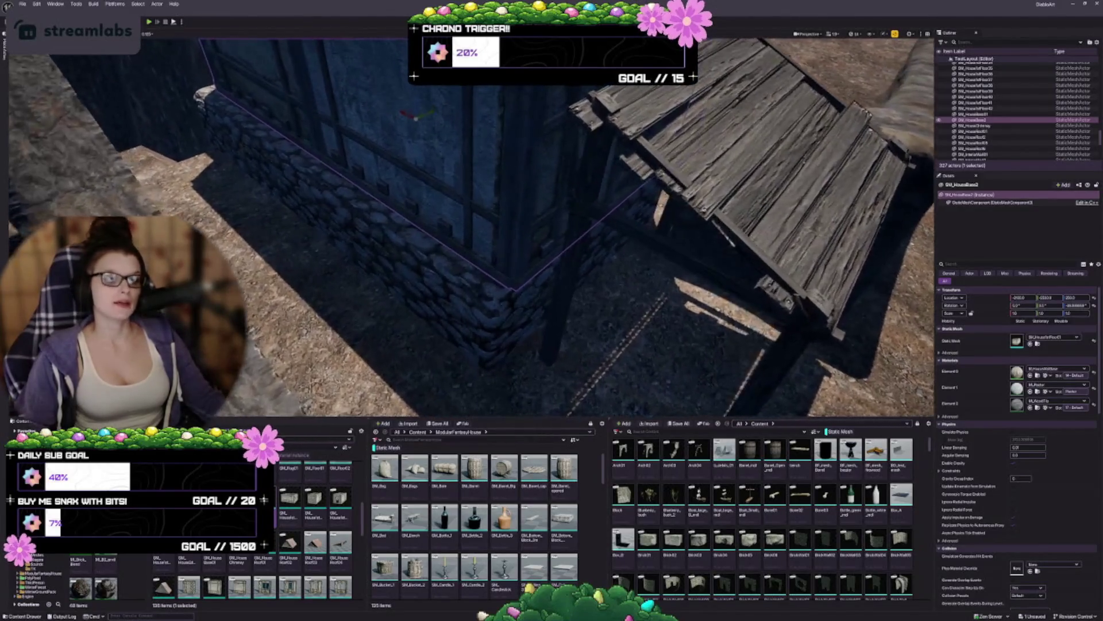
pyautogui.scroll(4, 417, 157)
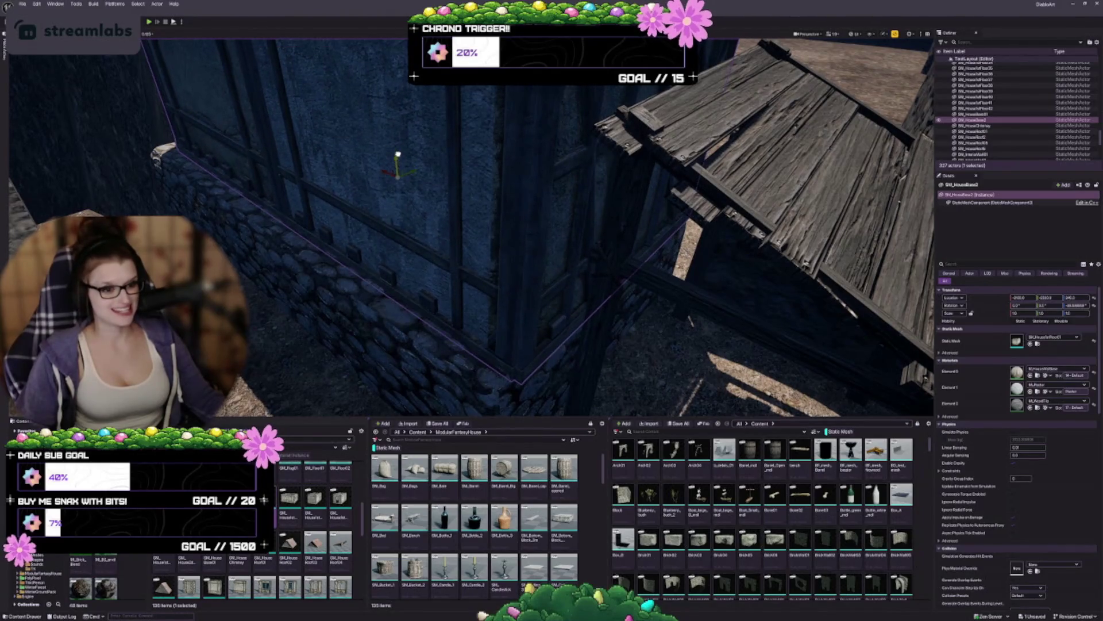
pyautogui.scroll(-6, 471, 230)
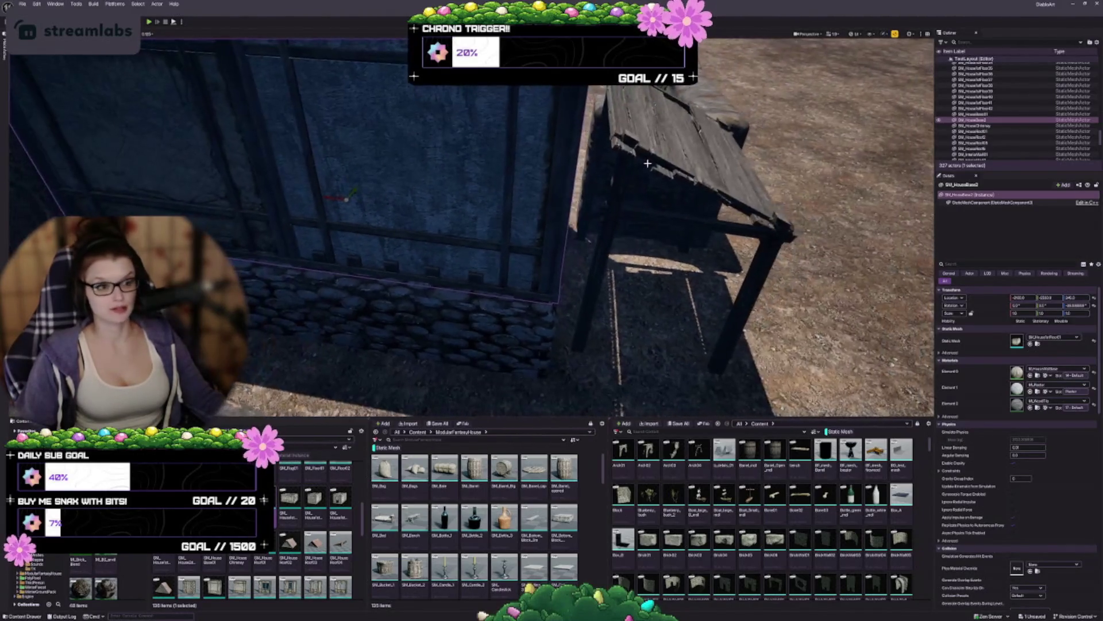
pyautogui.press('d')
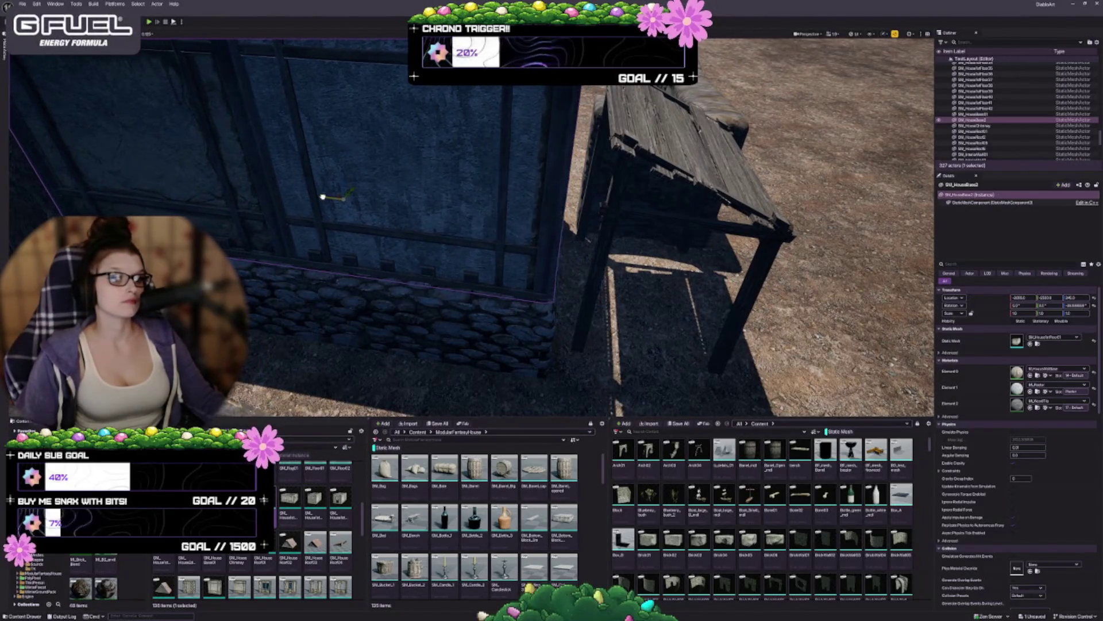
pyautogui.scroll(3, 472, 230)
pyautogui.scroll(-5, 471, 230)
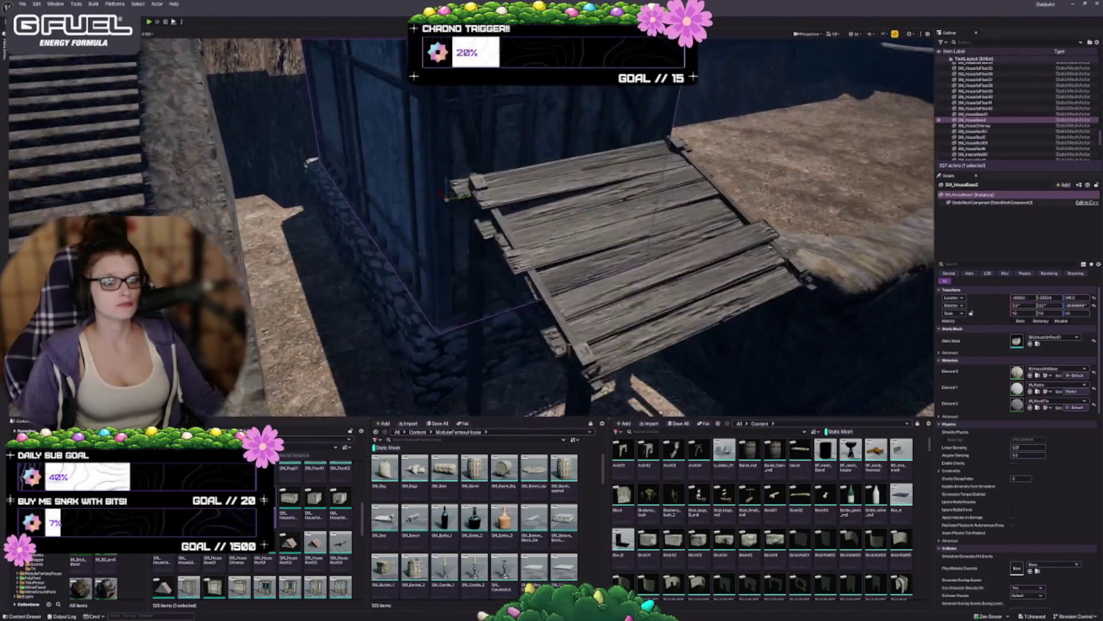
pyautogui.scroll(2, 459, 100)
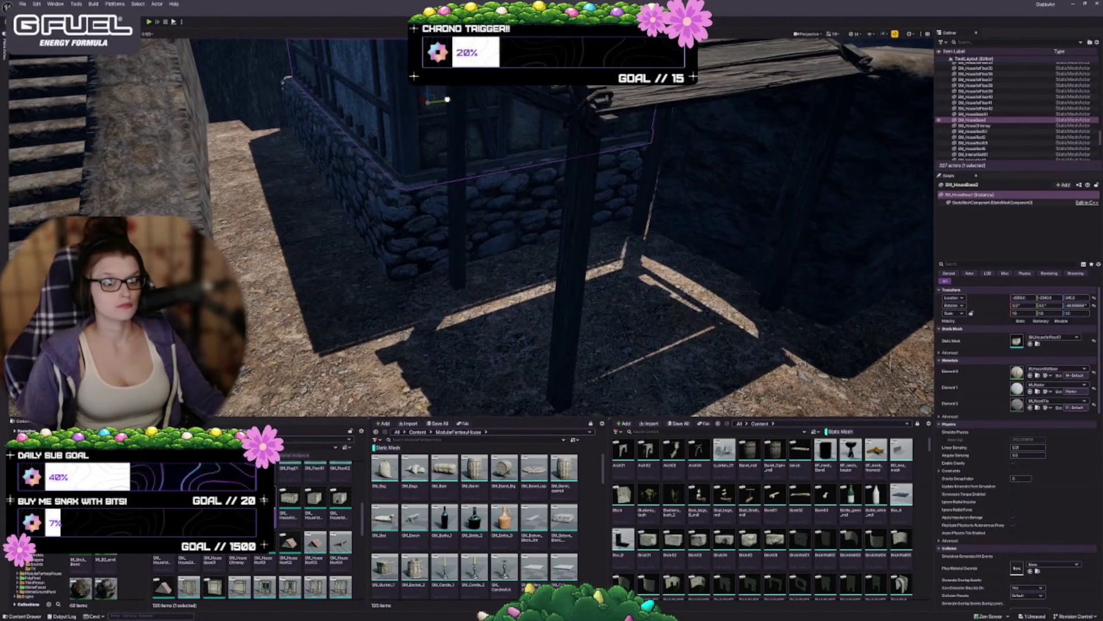
pyautogui.press('f')
pyautogui.scroll(3, 471, 230)
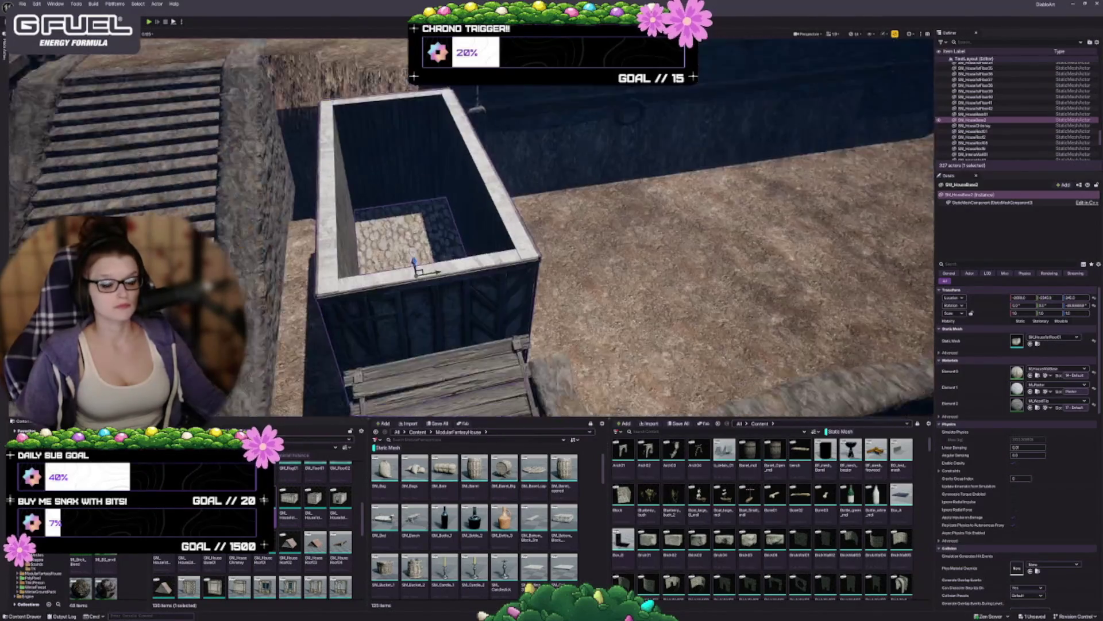
pyautogui.scroll(-3, 471, 229)
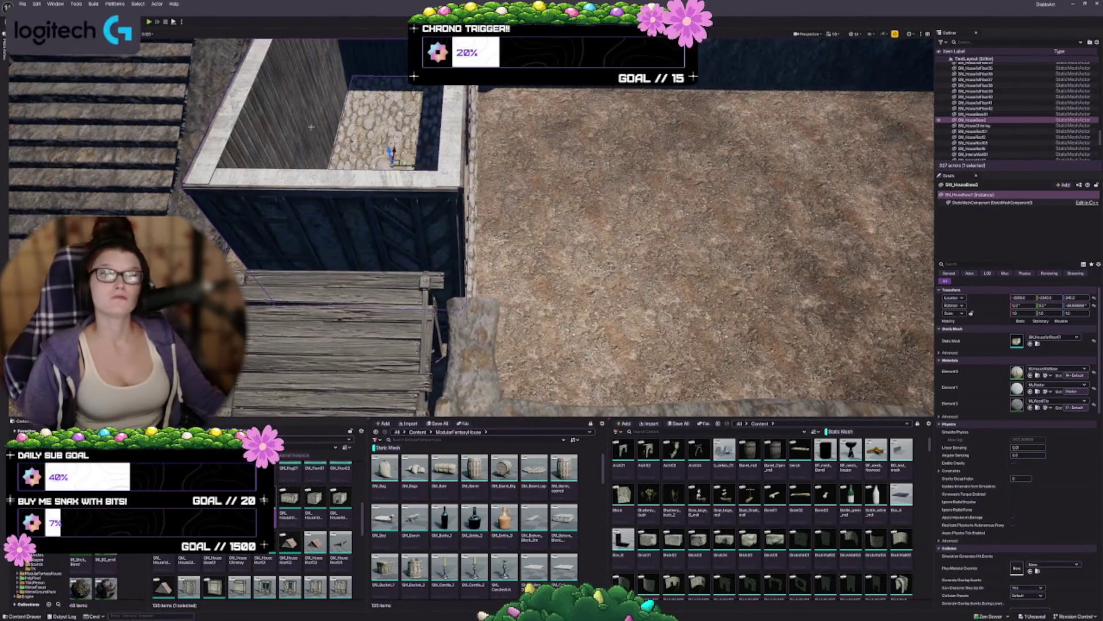
pyautogui.scroll(1, 471, 230)
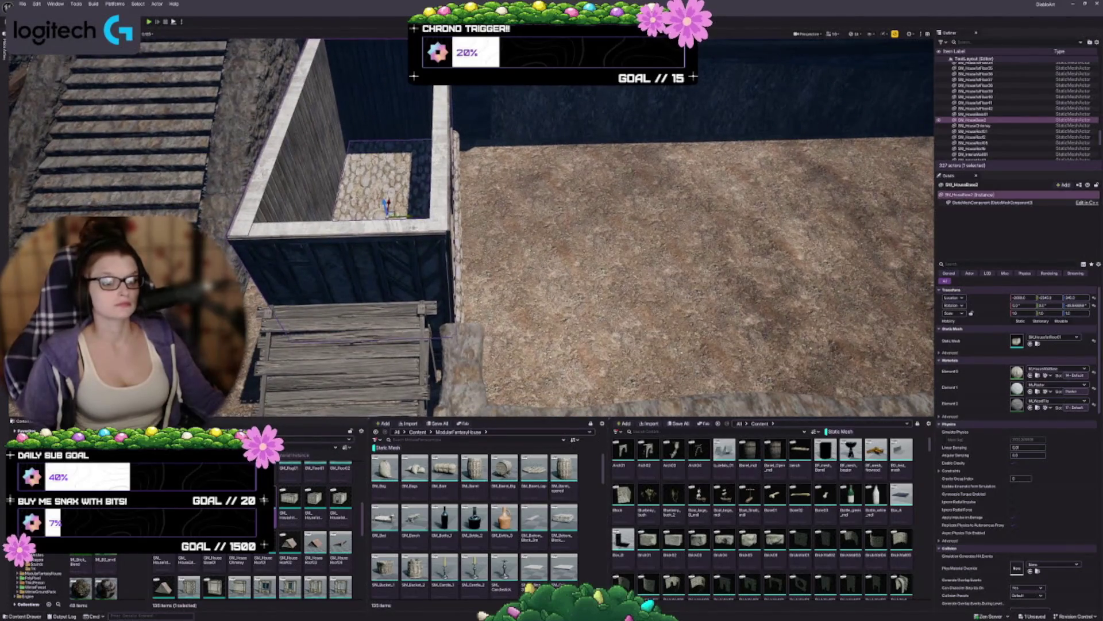
pyautogui.press('Escape')
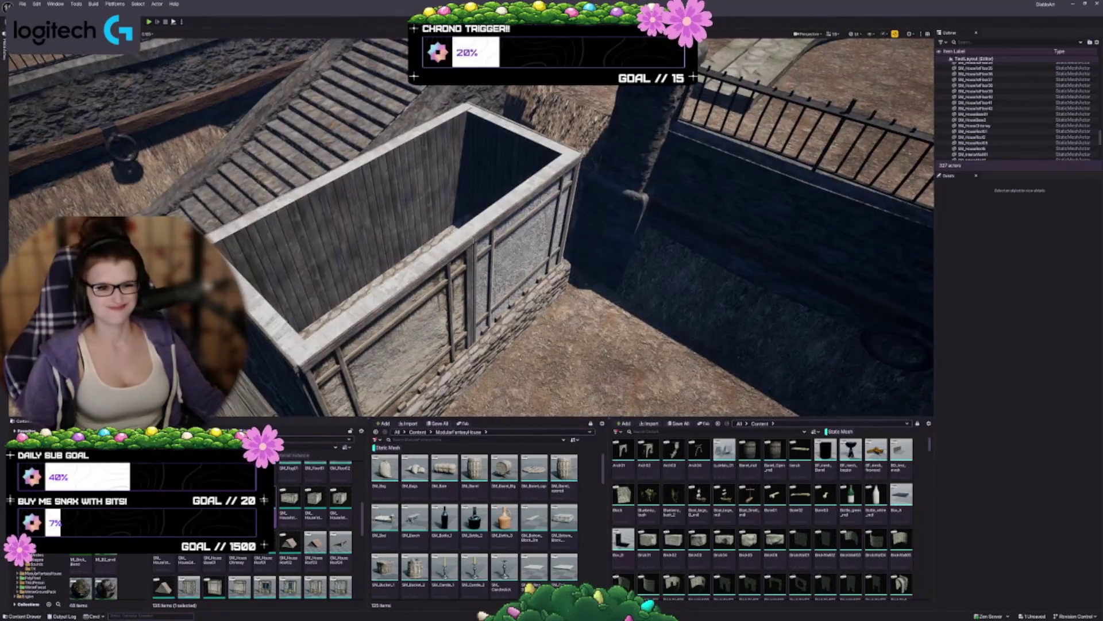
pyautogui.click(425, 328)
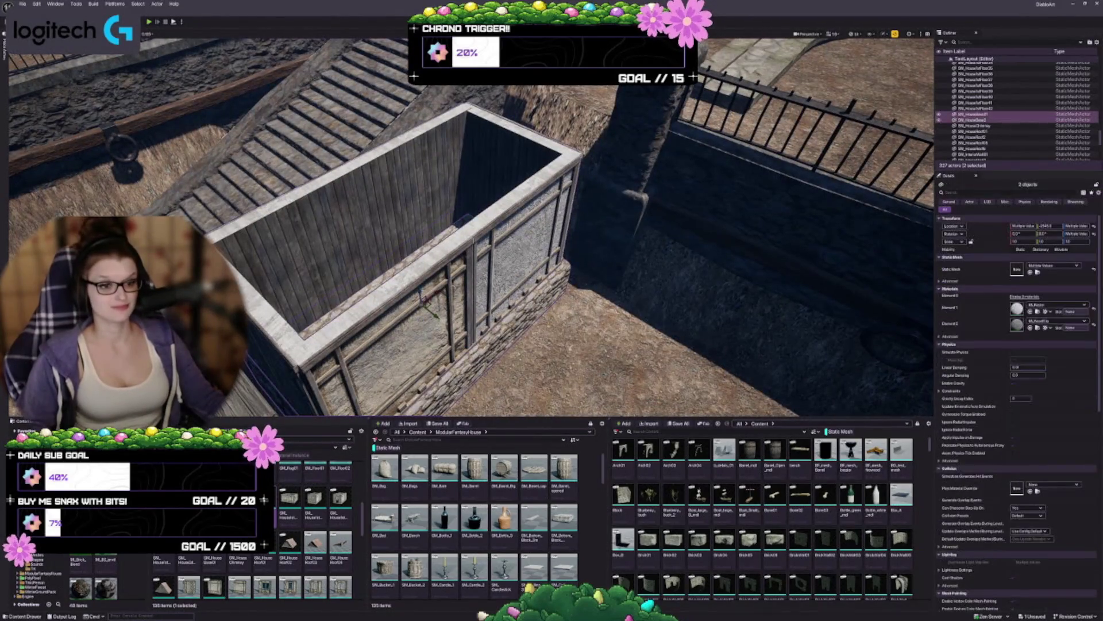
pyautogui.keyDown('ctrl'); pyautogui.click(437, 270); pyautogui.keyUp('ctrl')
pyautogui.press('e')
pyautogui.press('w')
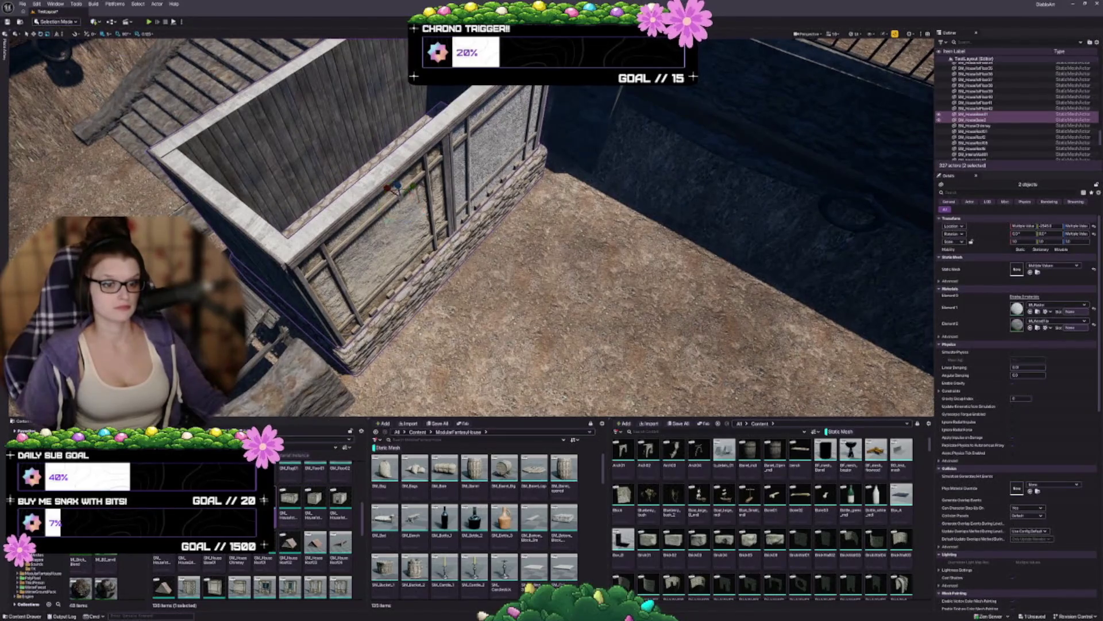
pyautogui.press('Right')
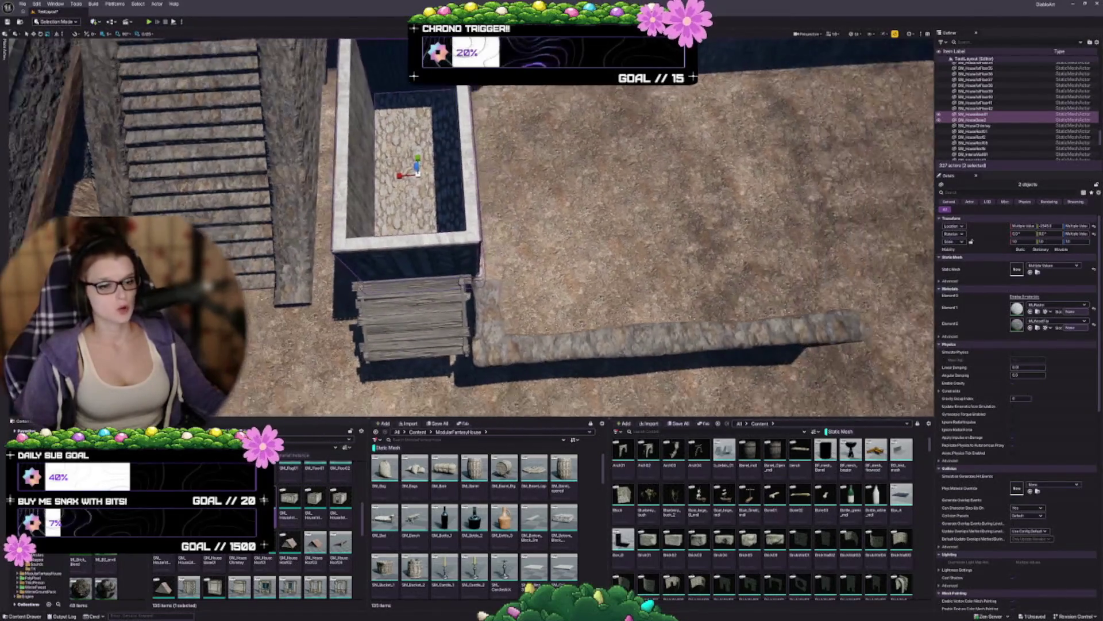
pyautogui.moveTo(1020, 241); pyautogui.dragTo(1037, 241)
pyautogui.press('Up')
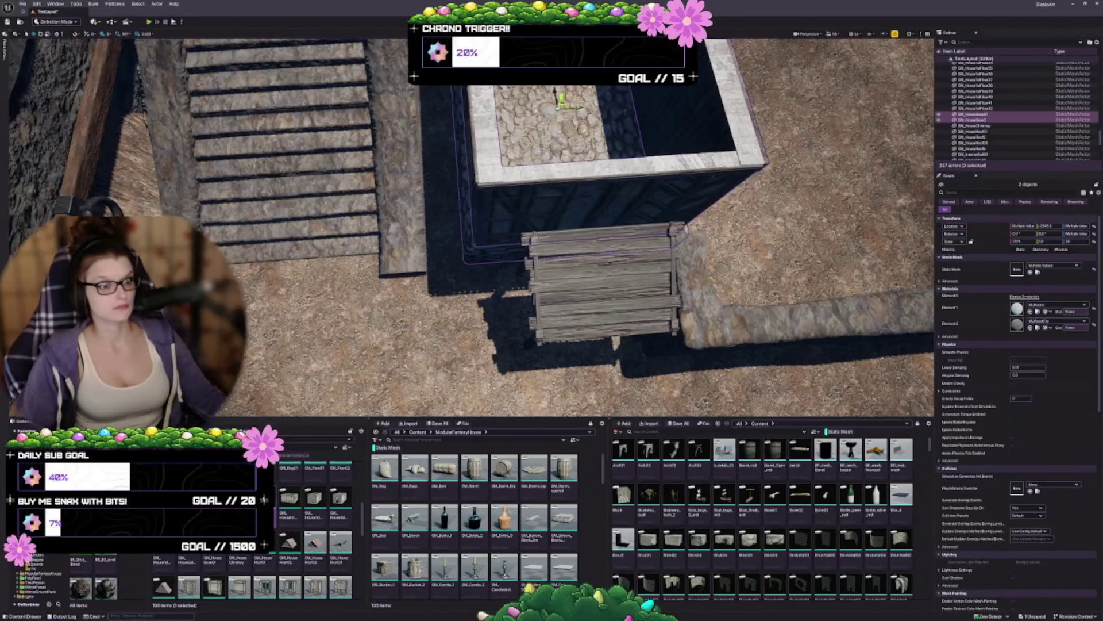
pyautogui.moveTo(1037, 241); pyautogui.dragTo(1060, 241)
pyautogui.press('Right')
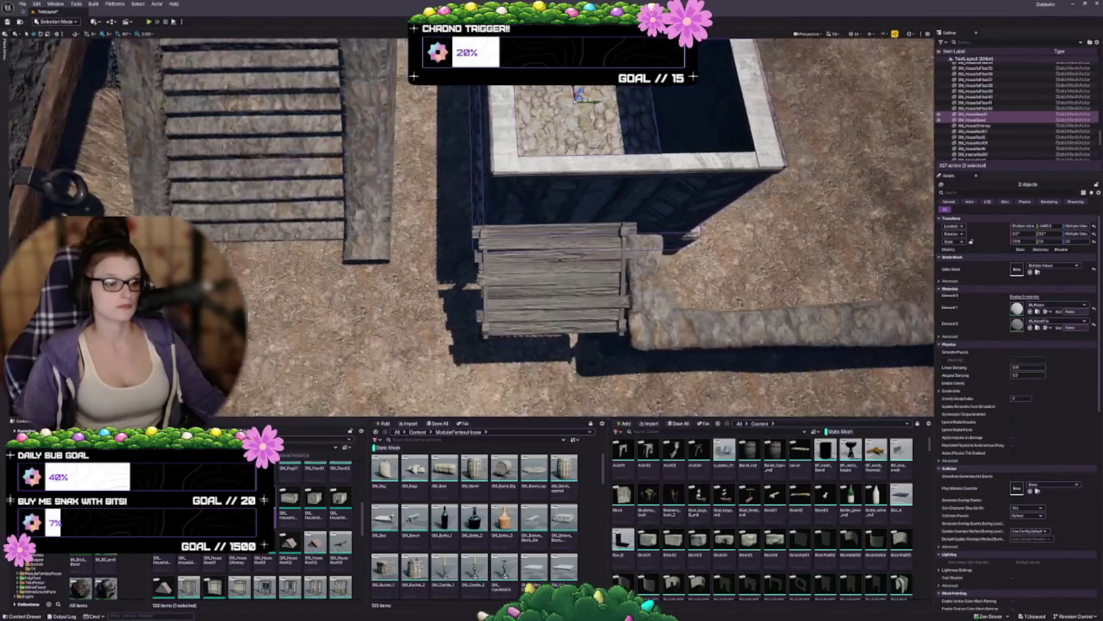
pyautogui.press('Up')
pyautogui.press('Right')
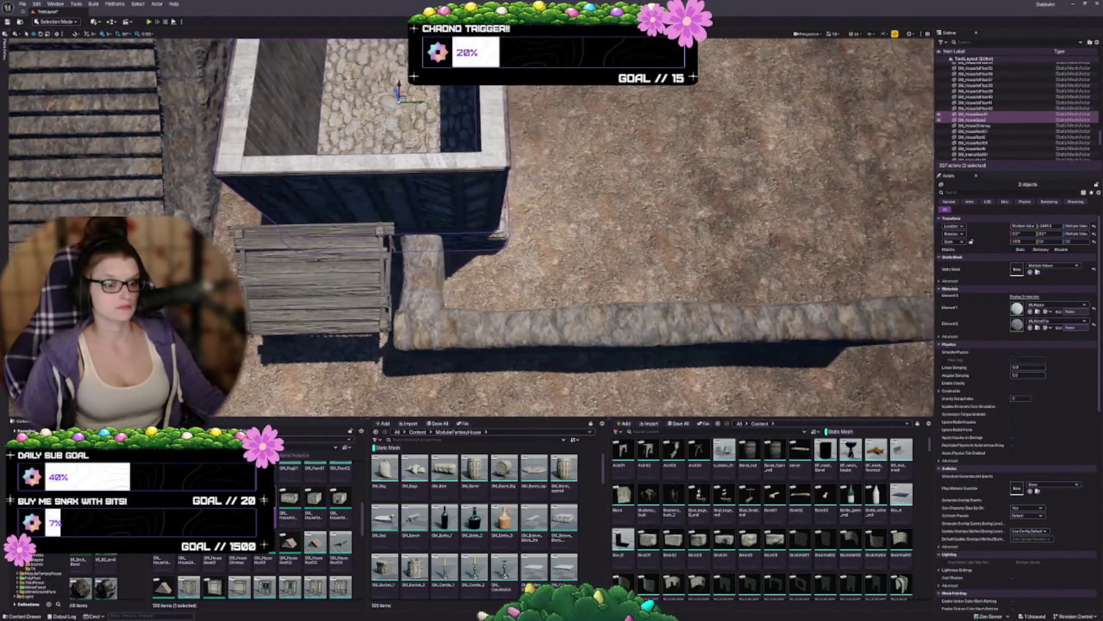
pyautogui.press('Right')
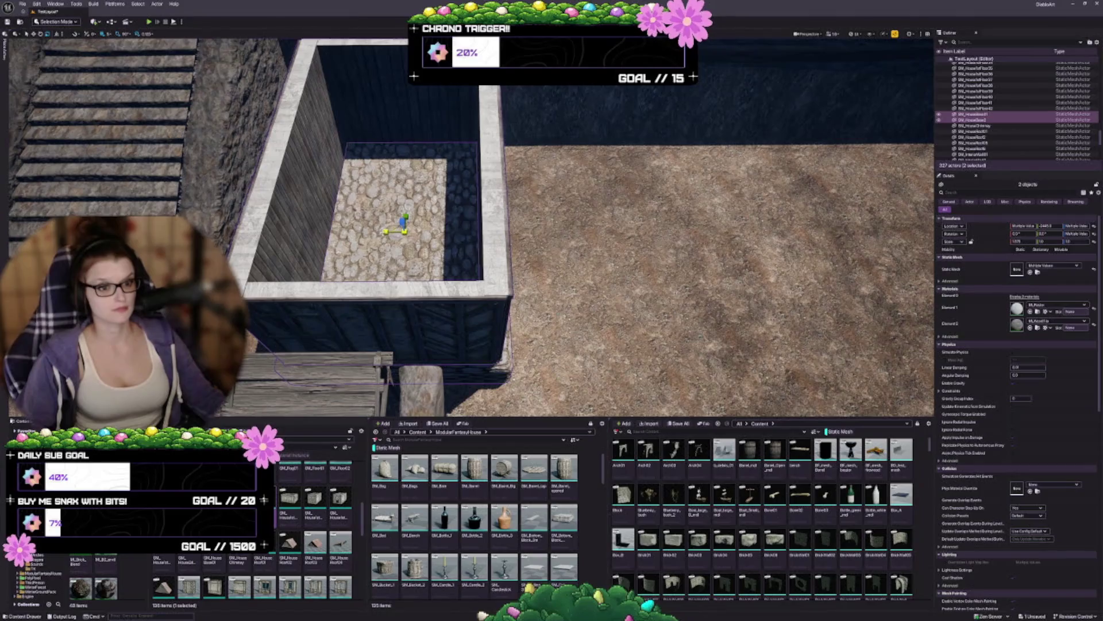
pyautogui.press('Down')
pyautogui.press('Left')
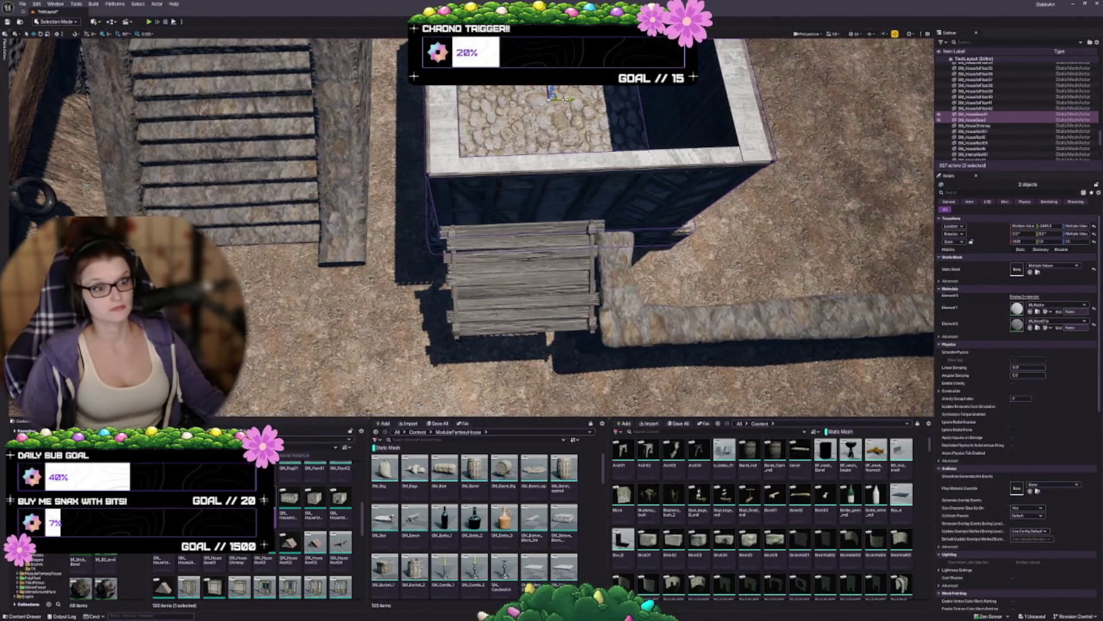
pyautogui.press('f')
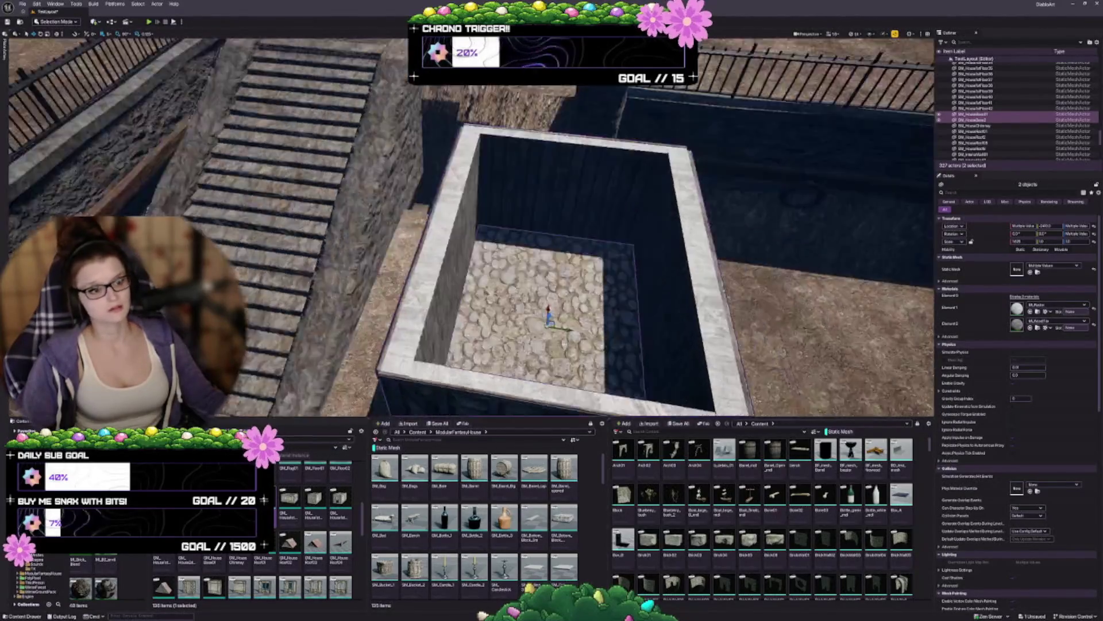
pyautogui.press('Escape')
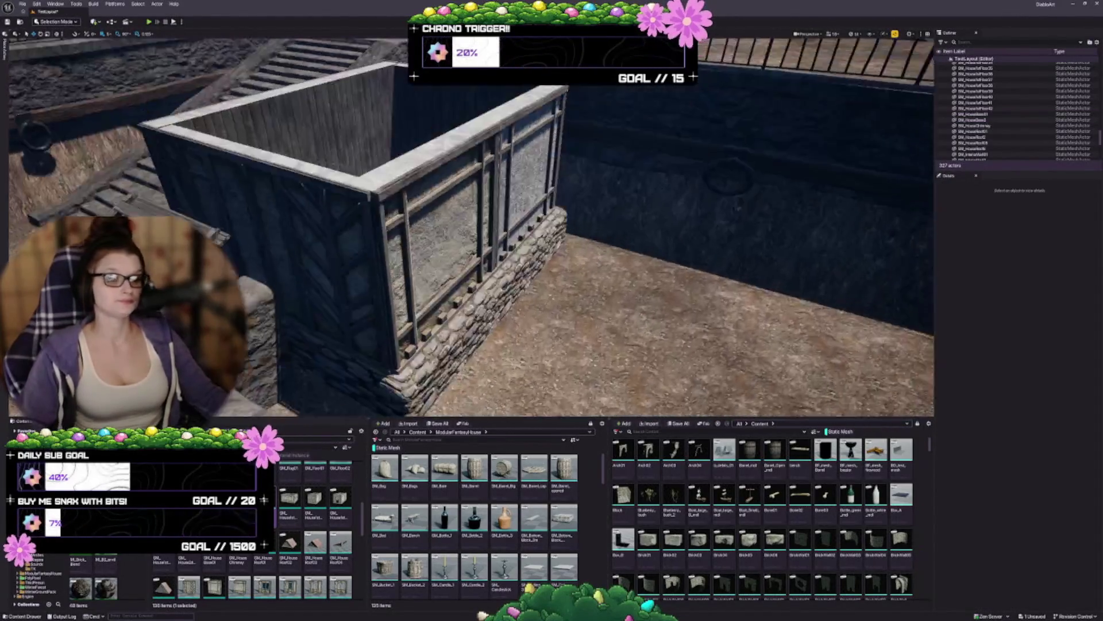
pyautogui.scroll(-5, 471, 230)
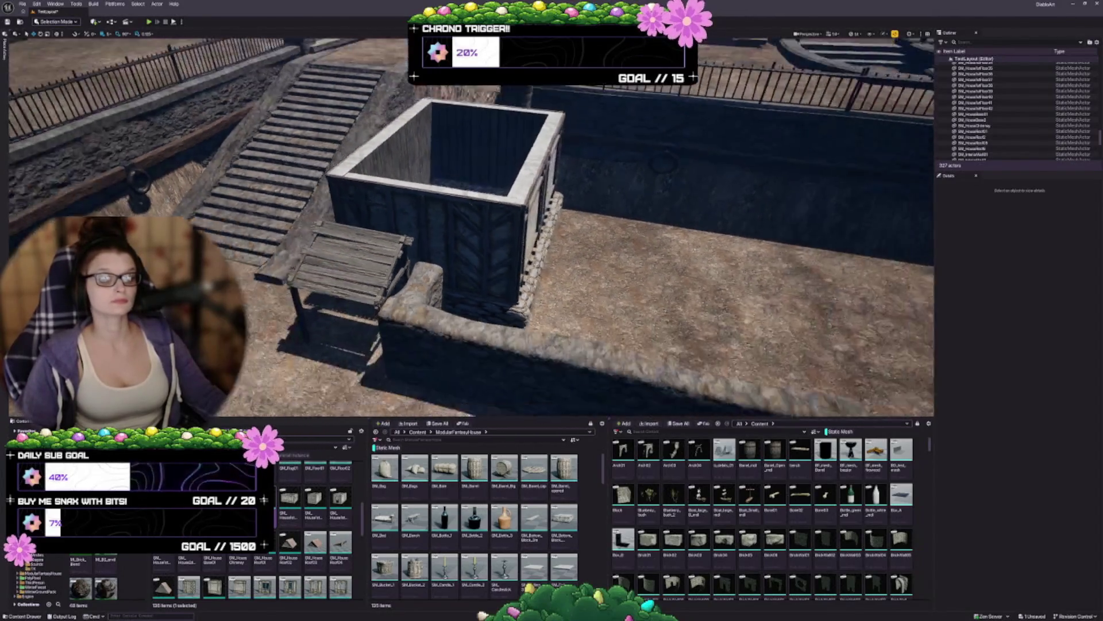
pyautogui.scroll(-3, 471, 230)
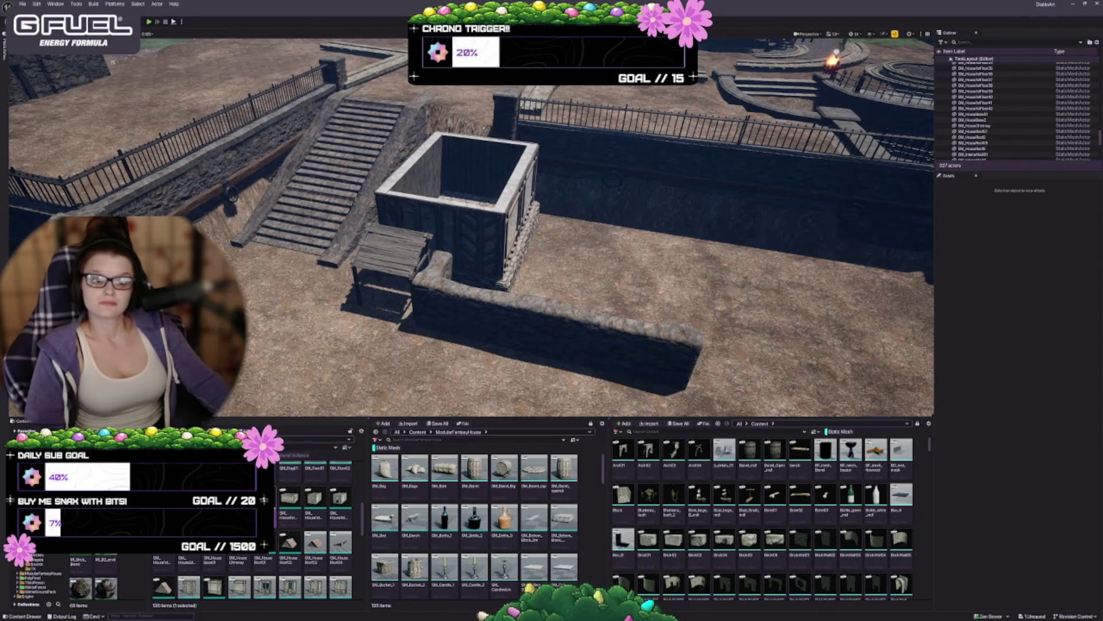
pyautogui.press('s')
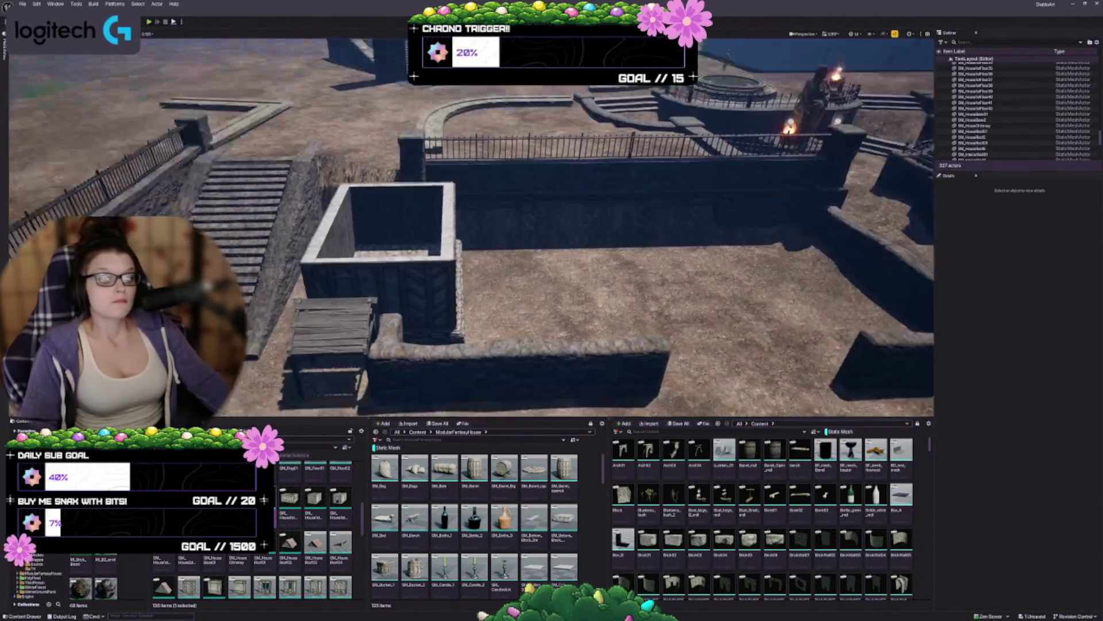
pyautogui.press('w')
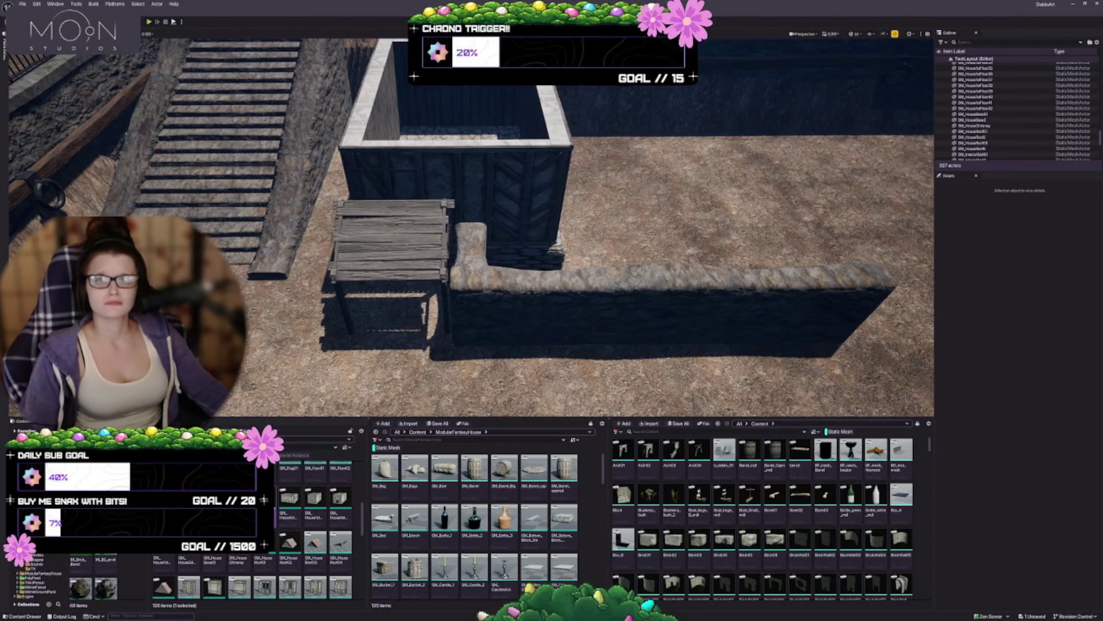
# Delete the tall walled house base SM_HouseBase2 around the cobbled floor.
pyautogui.moveTo(471, 230)
pyautogui.mouseDown()
pyautogui.moveTo(472, 184)
pyautogui.moveTo(471, 258)
pyautogui.moveTo(448, 230)
pyautogui.moveTo(402, 230)
pyautogui.moveTo(415, 260)
pyautogui.mouseUp()
pyautogui.click(415, 261)
pyautogui.keyDown('ctrl'); pyautogui.click(368, 353); pyautogui.keyUp('ctrl')
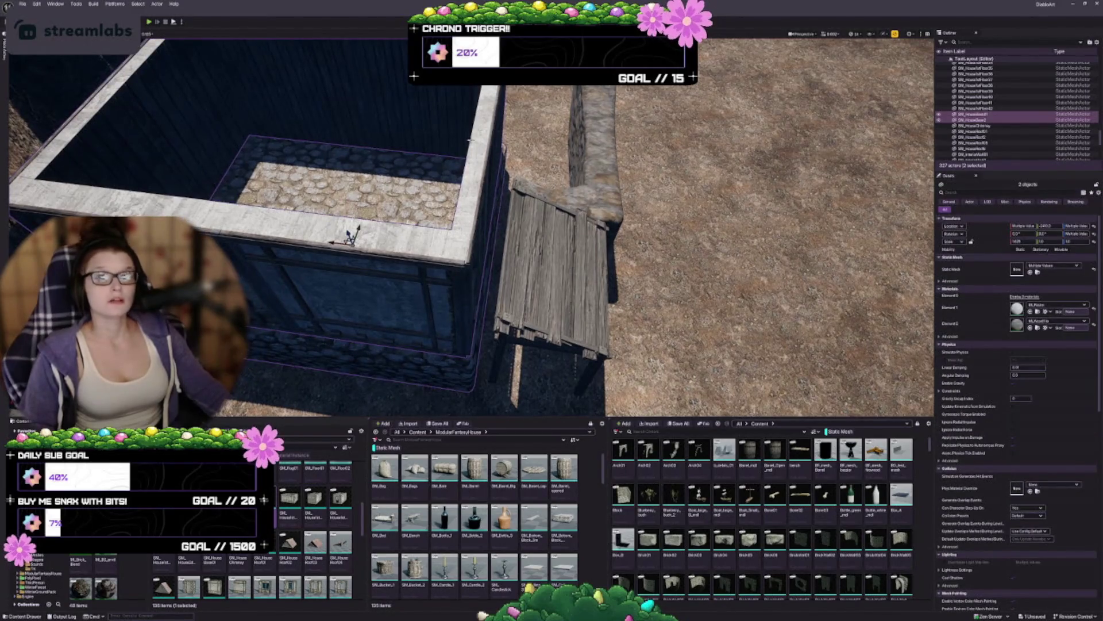
pyautogui.moveTo(469, 139)
pyautogui.mouseDown()
pyautogui.moveTo(620, 164)
pyautogui.moveTo(276, 164)
pyautogui.mouseUp()
pyautogui.click(621, 164)
pyautogui.press('Delete')
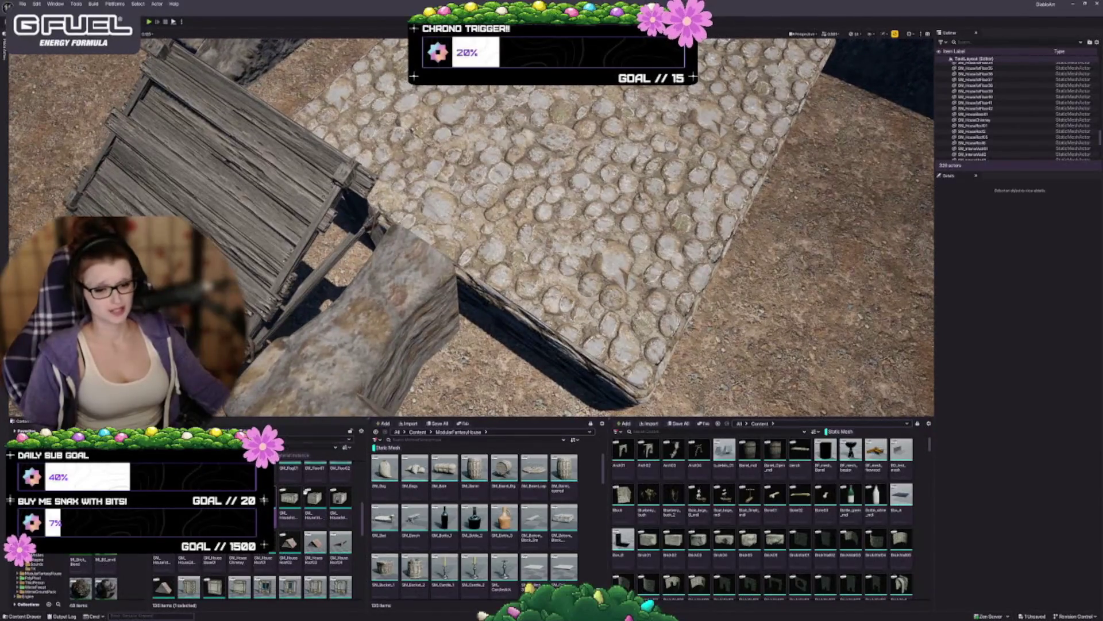
# Select the timber wall piece and frame it in the viewport, ready to move.
pyautogui.scroll(-3, 314, 517)
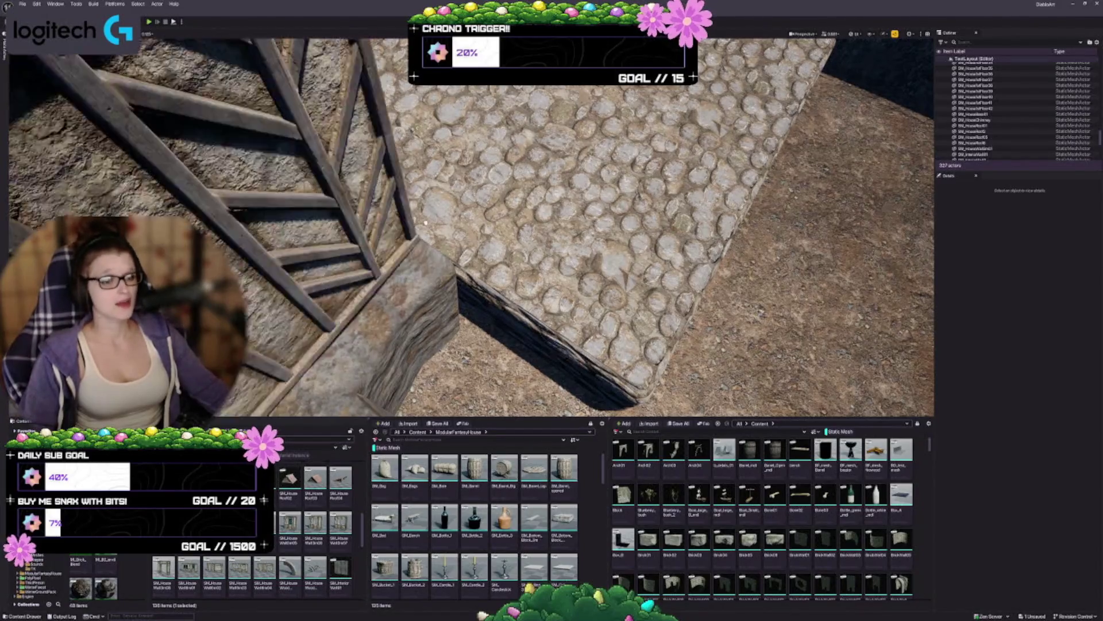
pyautogui.click(434, 213)
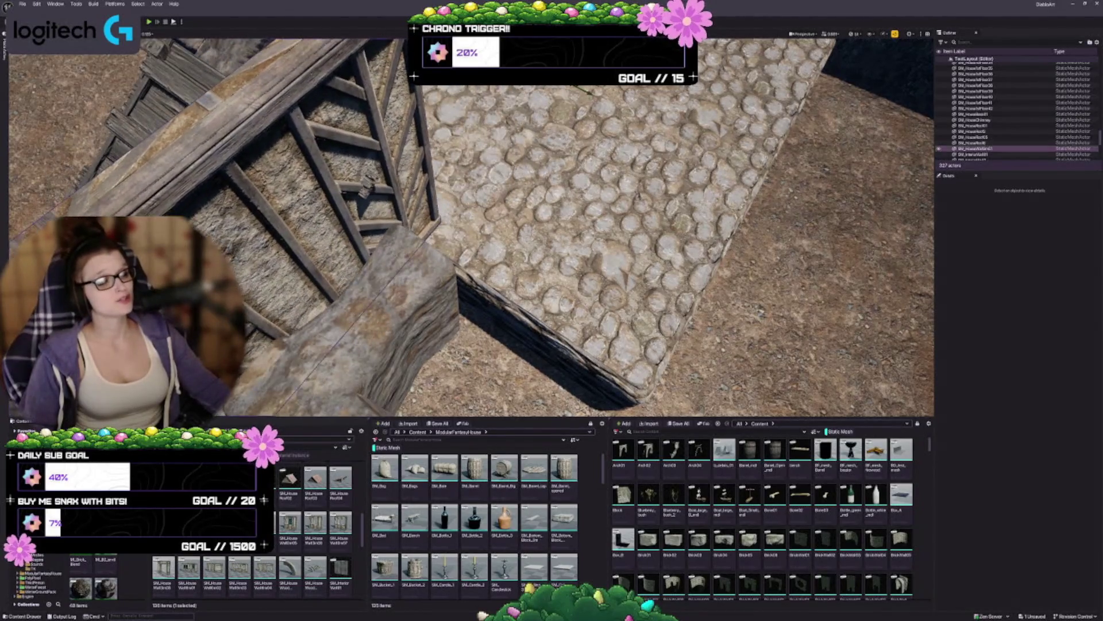
pyautogui.press('f')
pyautogui.press('w')
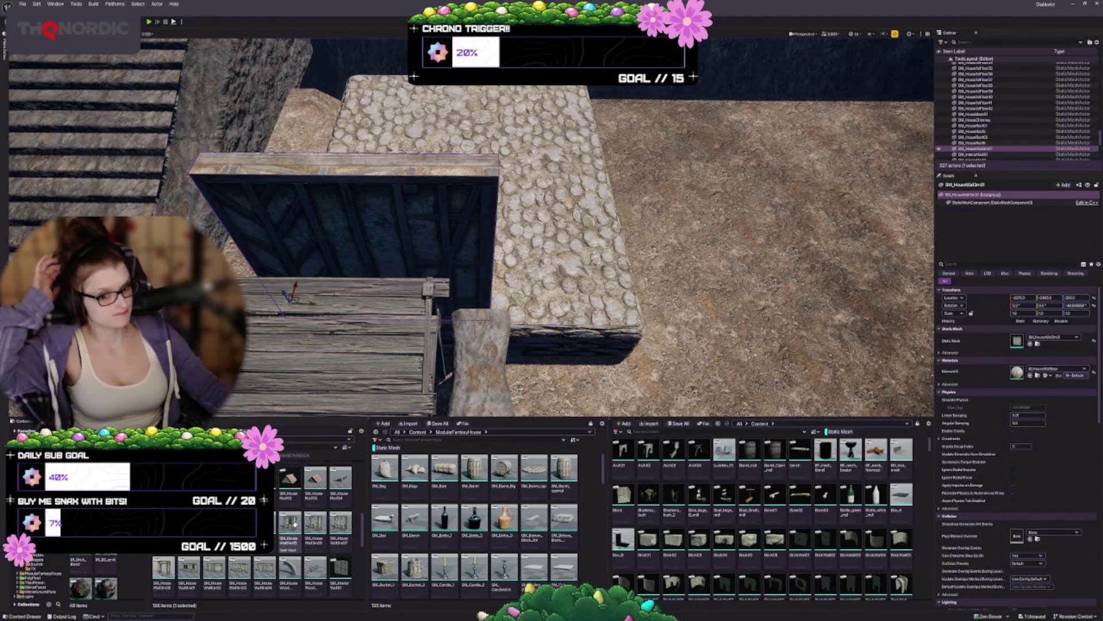
# Alt-drag a copy of the wall, assign it the interior wall mesh, and scale X to about 1.575.
pyautogui.scroll(-3, 294, 522)
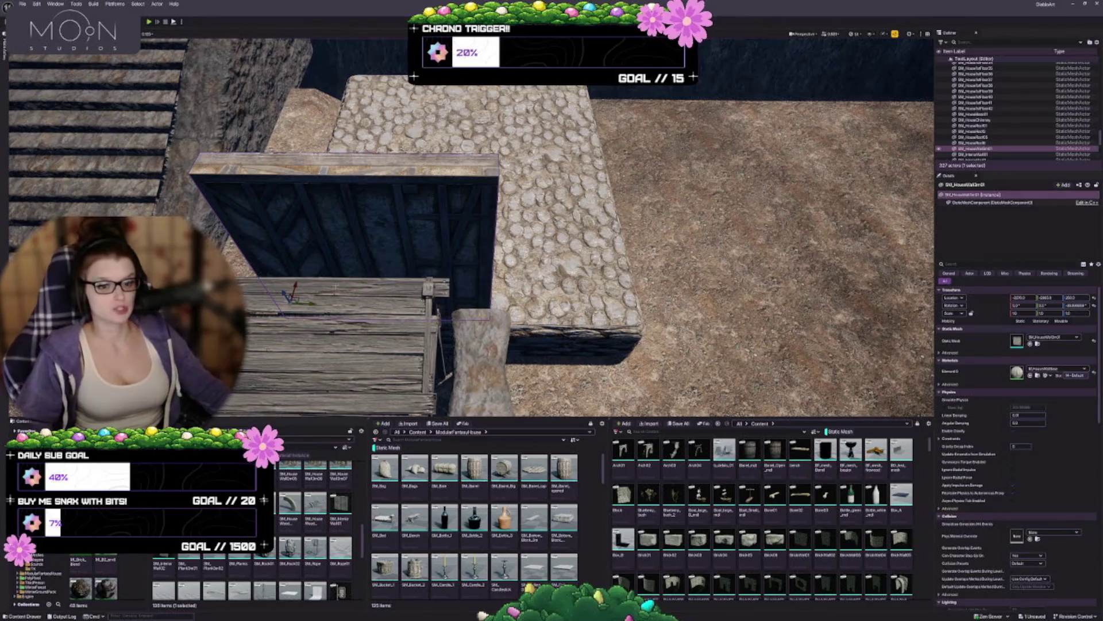
pyautogui.moveTo(306, 305)
pyautogui.mouseDown()
pyautogui.moveTo(529, 305)
pyautogui.moveTo(508, 305)
pyautogui.mouseUp()
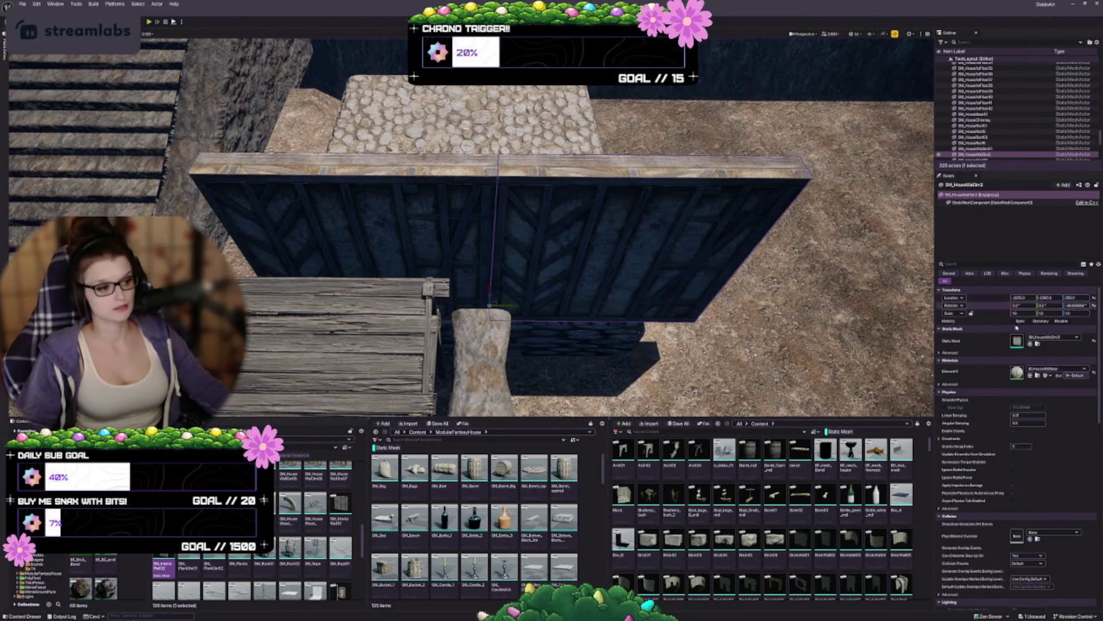
pyautogui.click(1029, 343)
pyautogui.moveTo(471, 230); pyautogui.dragTo(344, 241)
pyautogui.moveTo(1024, 313); pyautogui.dragTo(1051, 314)
pyautogui.moveTo(458, 288)
pyautogui.mouseDown()
pyautogui.moveTo(448, 290)
pyautogui.moveTo(488, 282)
pyautogui.moveTo(519, 339)
pyautogui.moveTo(466, 353)
pyautogui.moveTo(388, 339)
pyautogui.mouseUp()
pyautogui.press('Escape')
pyautogui.click(408, 229)
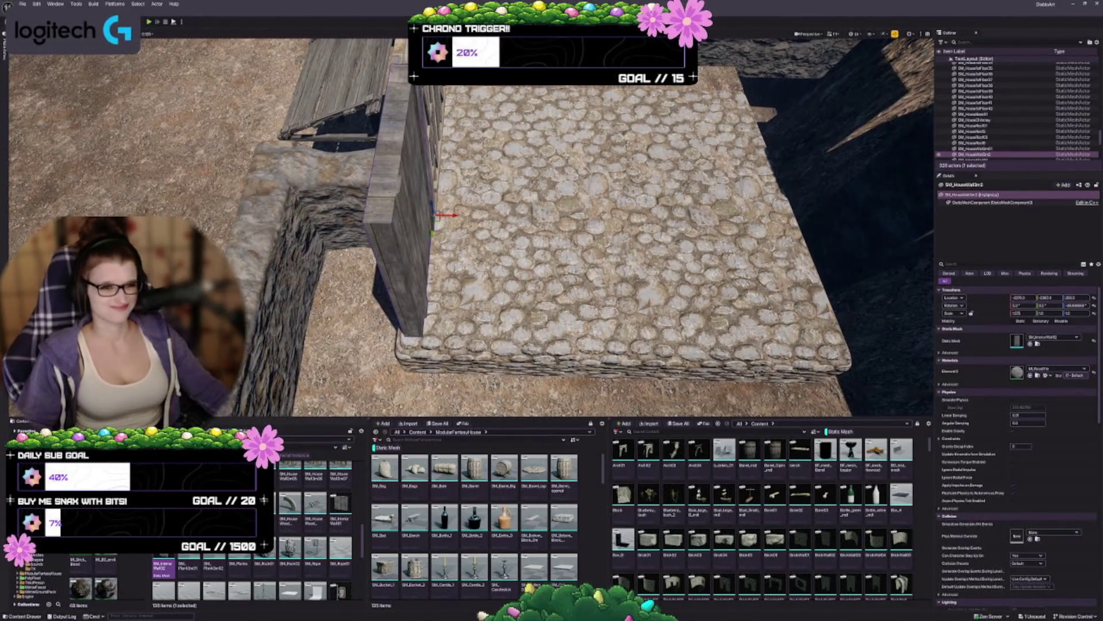
# Rotate the interior wall SM_HouseWallIn01 90° to run across the cobbled platform's front.
pyautogui.moveTo(484, 293); pyautogui.dragTo(483, 310)
pyautogui.click(411, 132)
pyautogui.moveTo(410, 132)
pyautogui.mouseDown()
pyautogui.moveTo(399, 147)
pyautogui.moveTo(407, 351)
pyautogui.mouseUp()
pyautogui.scroll(2, 465, 228)
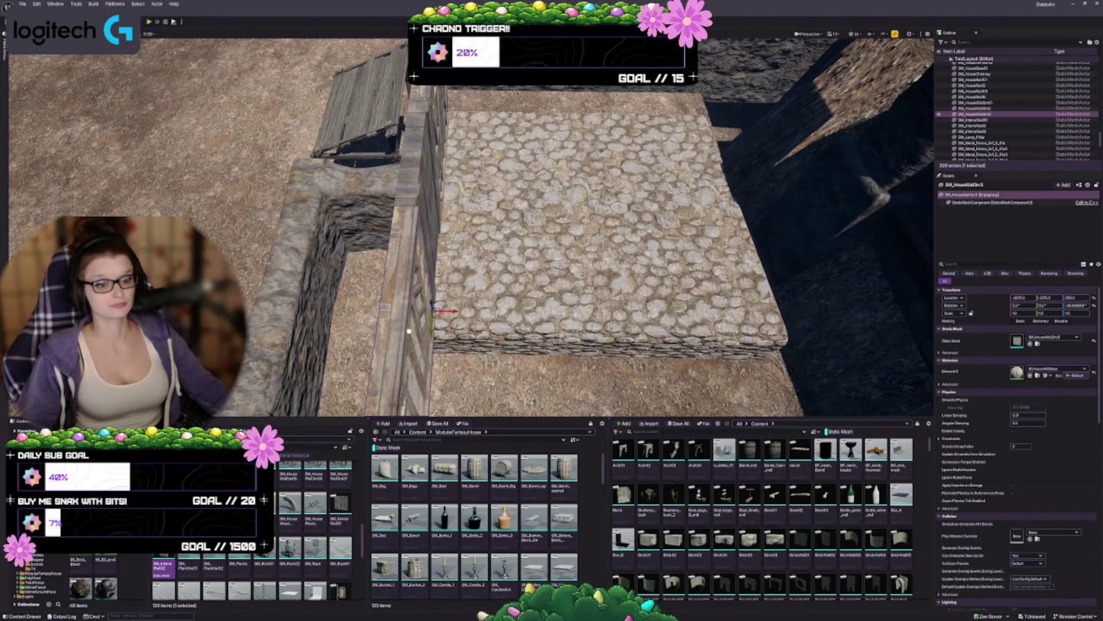
pyautogui.moveTo(442, 315)
pyautogui.mouseDown()
pyautogui.moveTo(313, 267)
pyautogui.moveTo(351, 252)
pyautogui.mouseUp()
# Replace it with a longer wall mesh and rotate it to a new angle.
pyautogui.scroll(2, 213, 560)
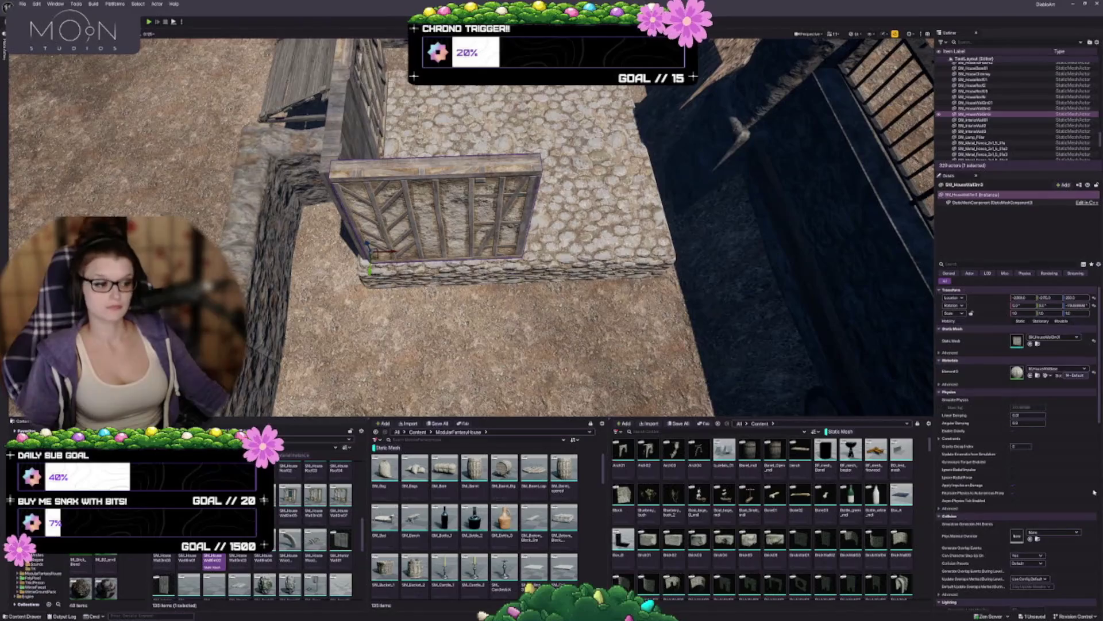
pyautogui.click(1030, 343)
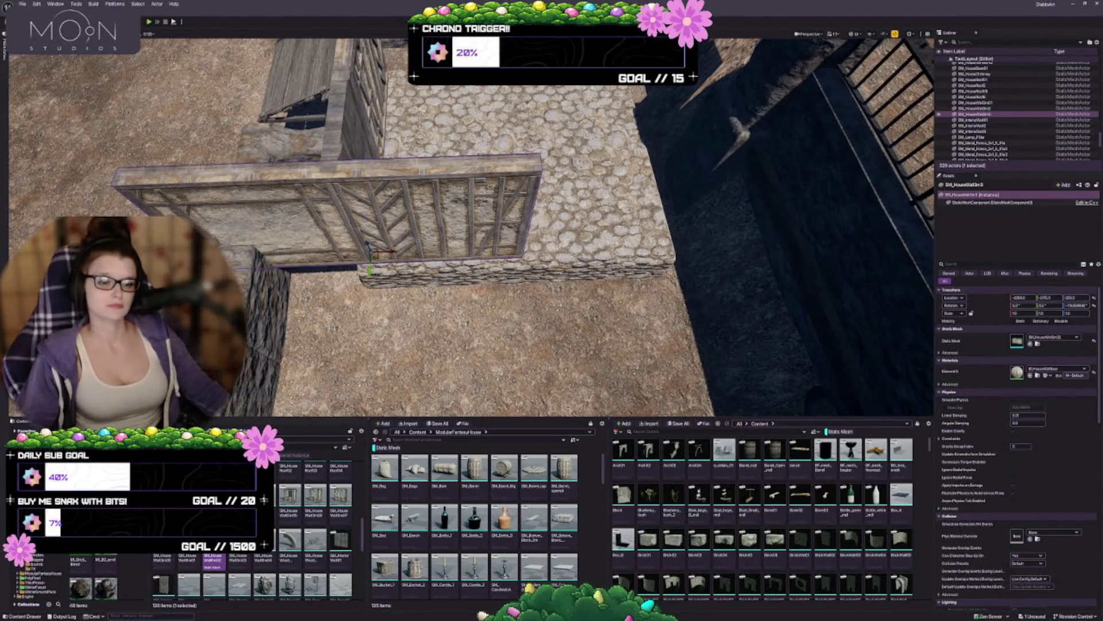
pyautogui.press('e')
pyautogui.moveTo(396, 255)
pyautogui.mouseDown()
pyautogui.moveTo(385, 264)
pyautogui.moveTo(394, 252)
pyautogui.moveTo(533, 240)
pyautogui.moveTo(537, 198)
pyautogui.moveTo(520, 217)
pyautogui.mouseUp()
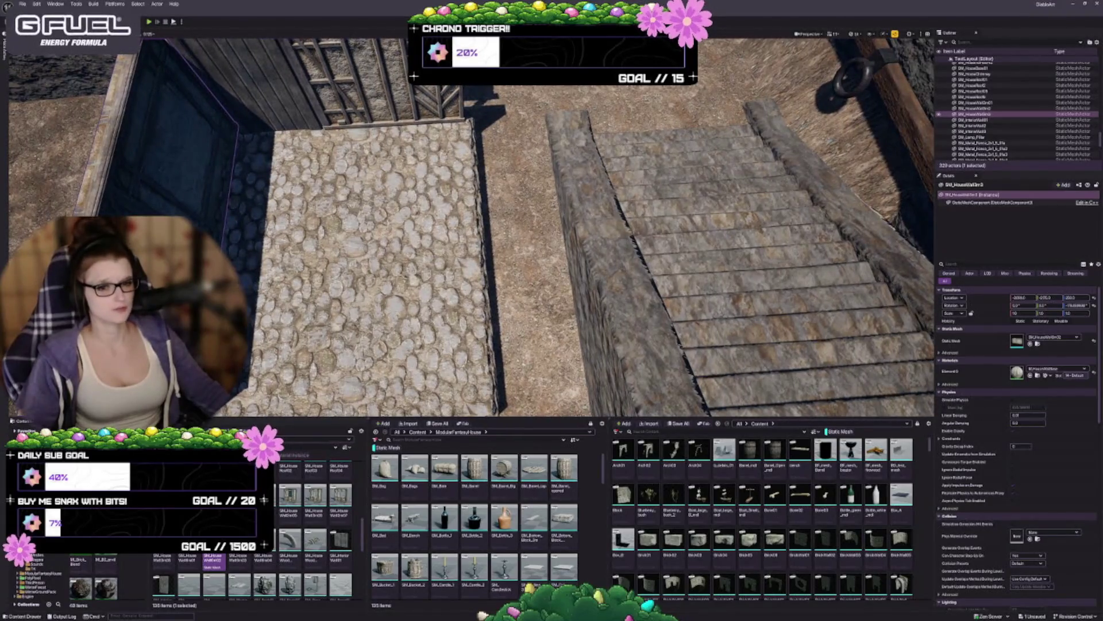
# Undo the stray rotation and lower the front wall down onto the base.
pyautogui.hotkey('ctrl', 'z')
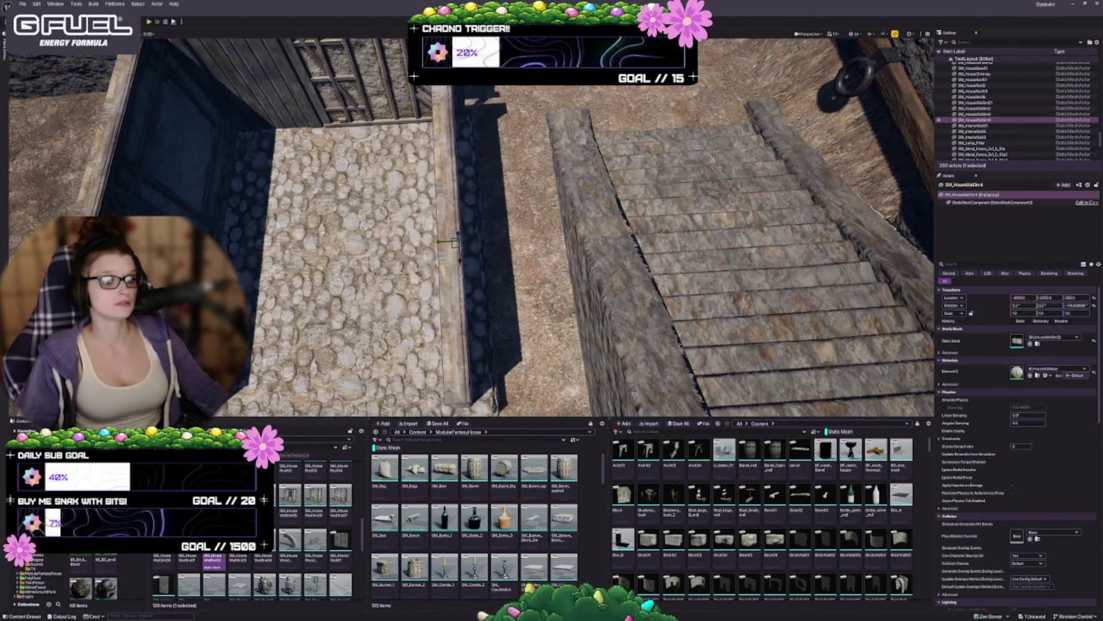
pyautogui.press('f')
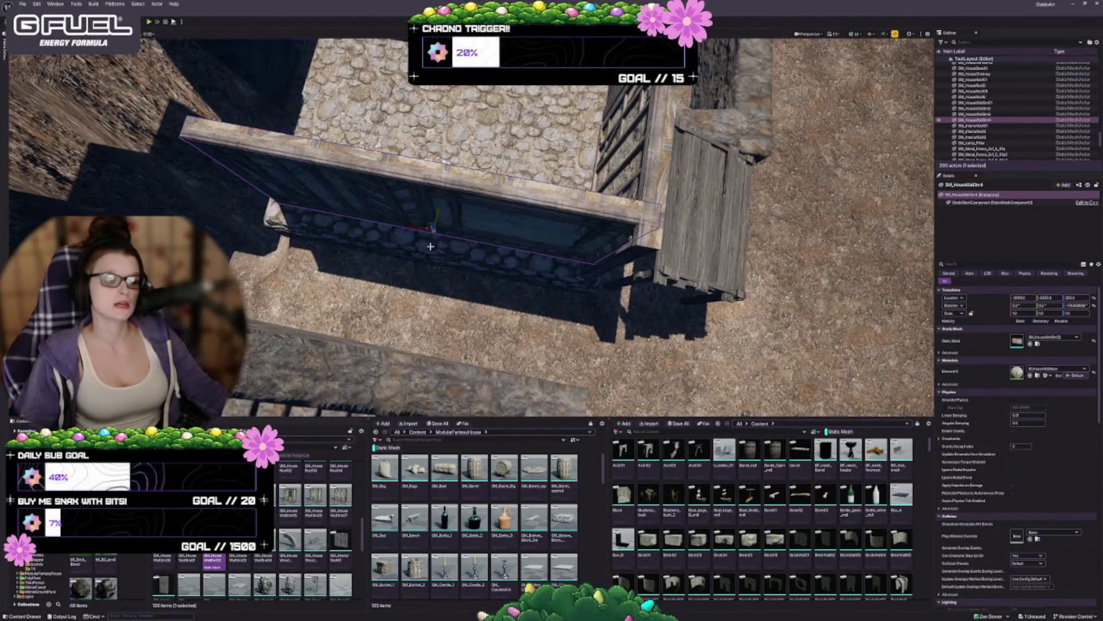
pyautogui.moveTo(436, 209); pyautogui.dragTo(437, 225)
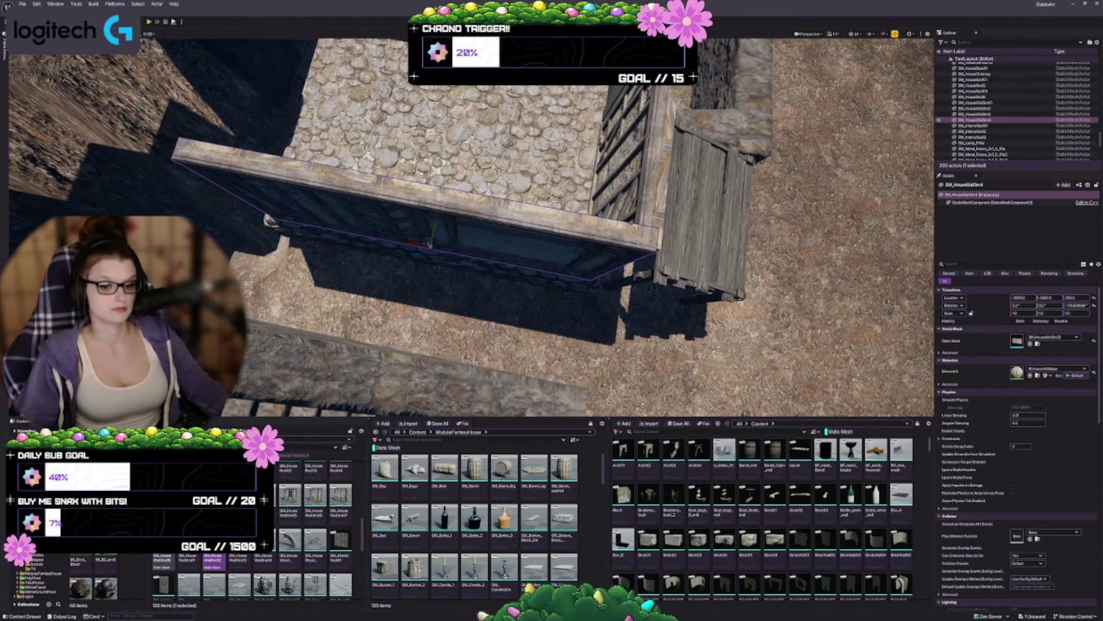
# Swap the front wall to the windowed mesh, then to the doorway wall mesh.
pyautogui.click(239, 559)
pyautogui.click(1030, 344)
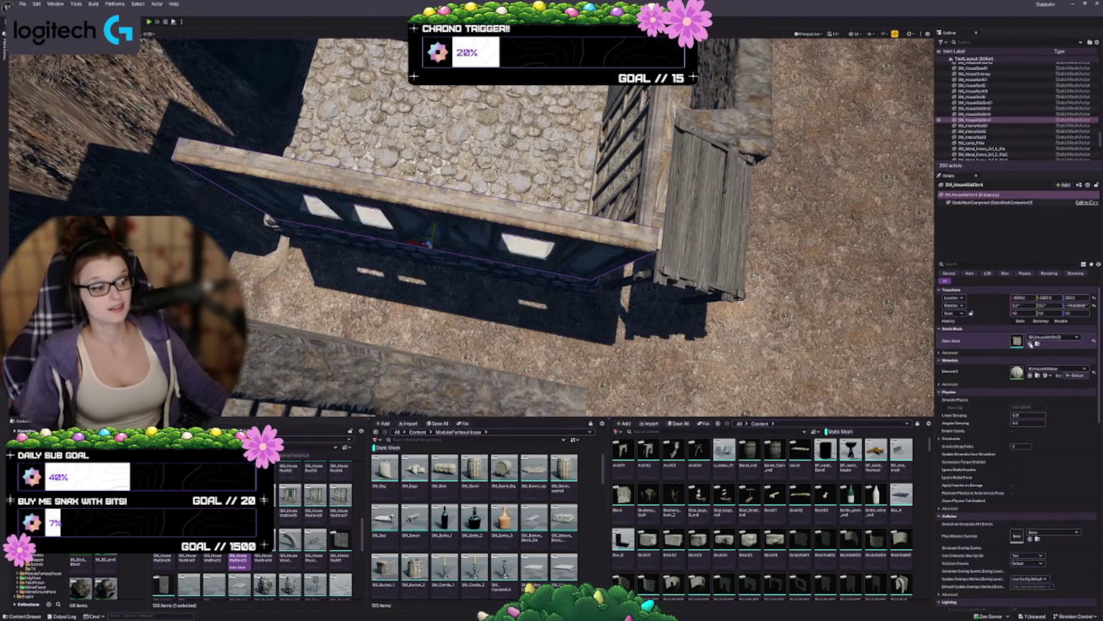
pyautogui.scroll(5, 472, 227)
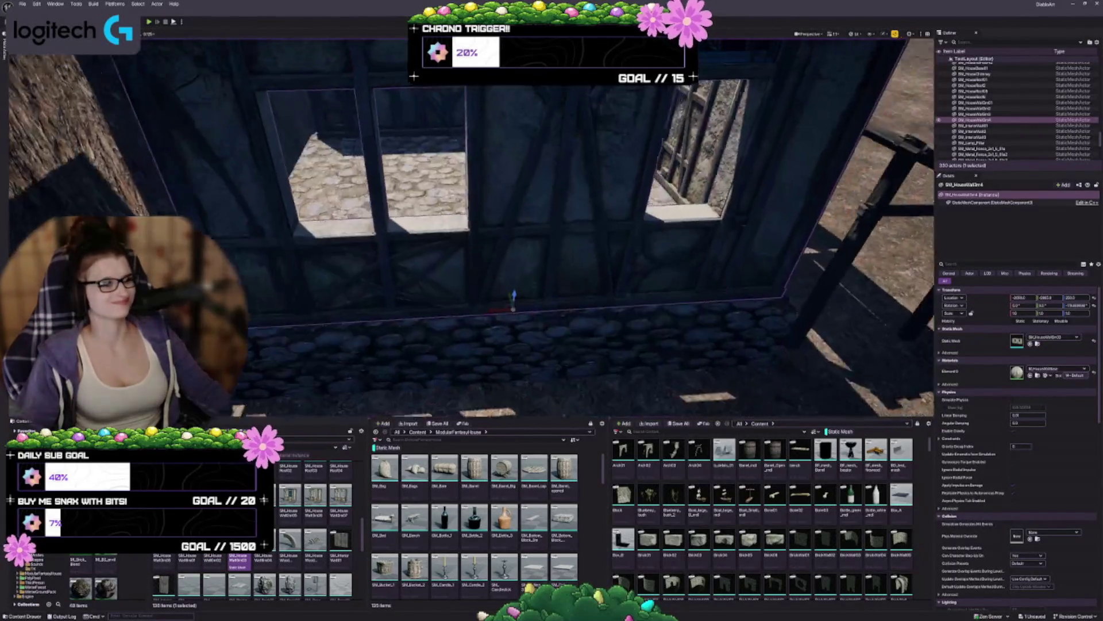
pyautogui.scroll(-5, 471, 227)
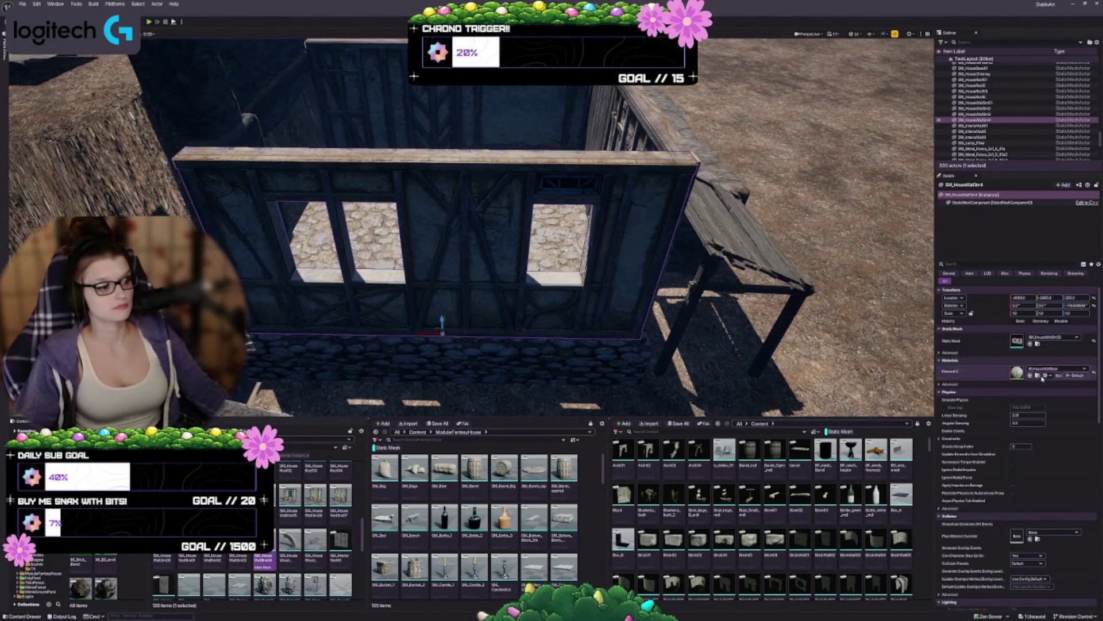
pyautogui.click(1030, 343)
pyautogui.moveTo(606, 299); pyautogui.dragTo(560, 370)
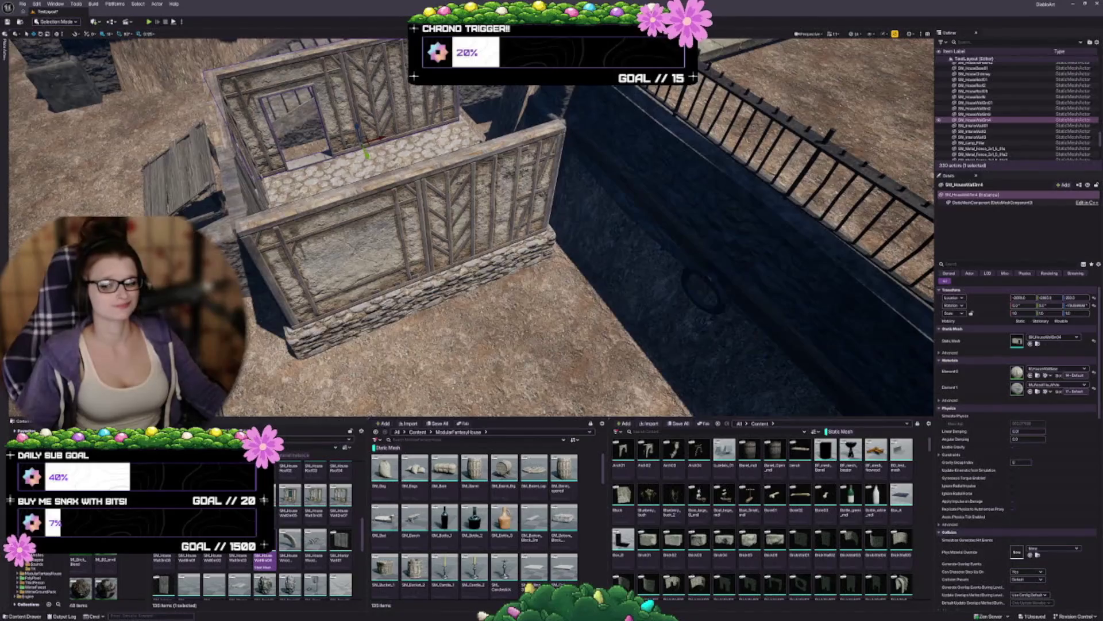
# Copy the left timber wall SM_HouseWallSm3 into the floor's open side and nudge it right into place.
pyautogui.press('w')
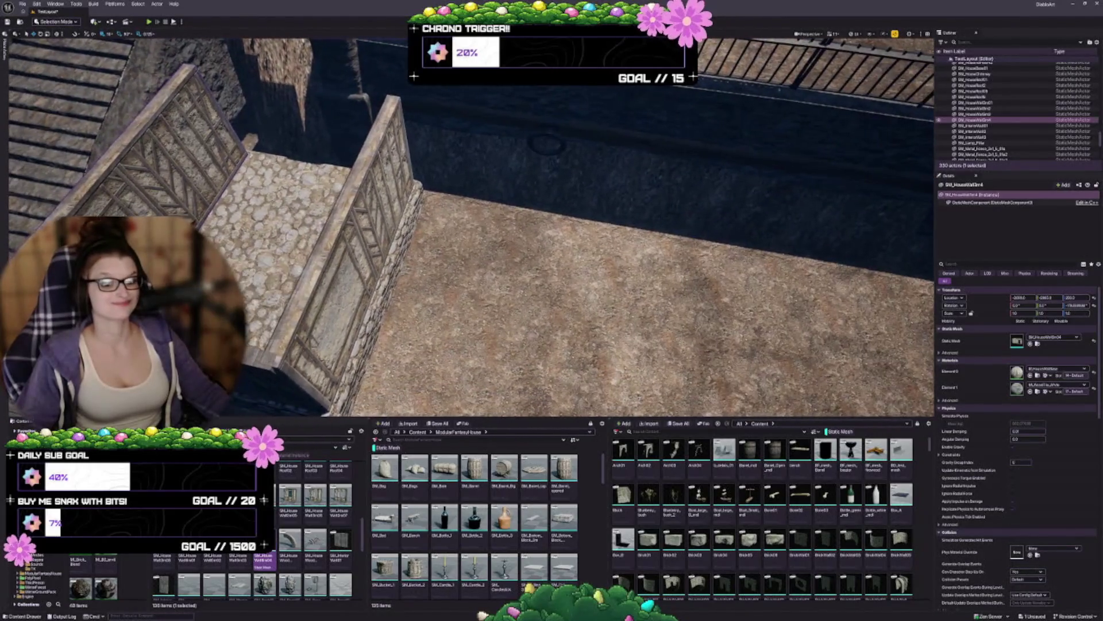
pyautogui.press('w')
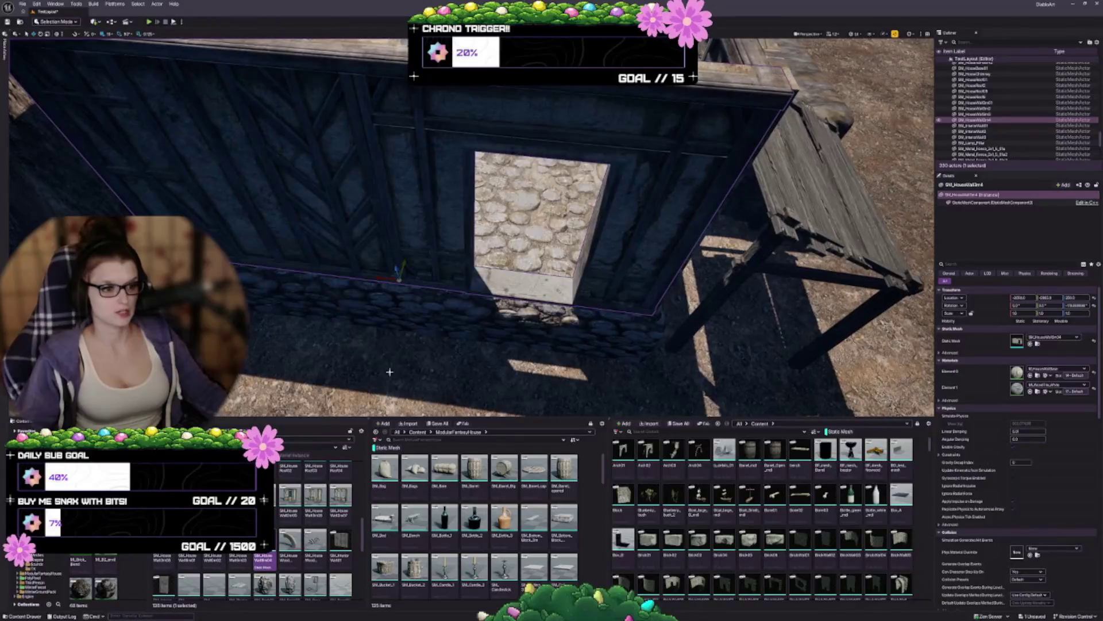
pyautogui.press('w')
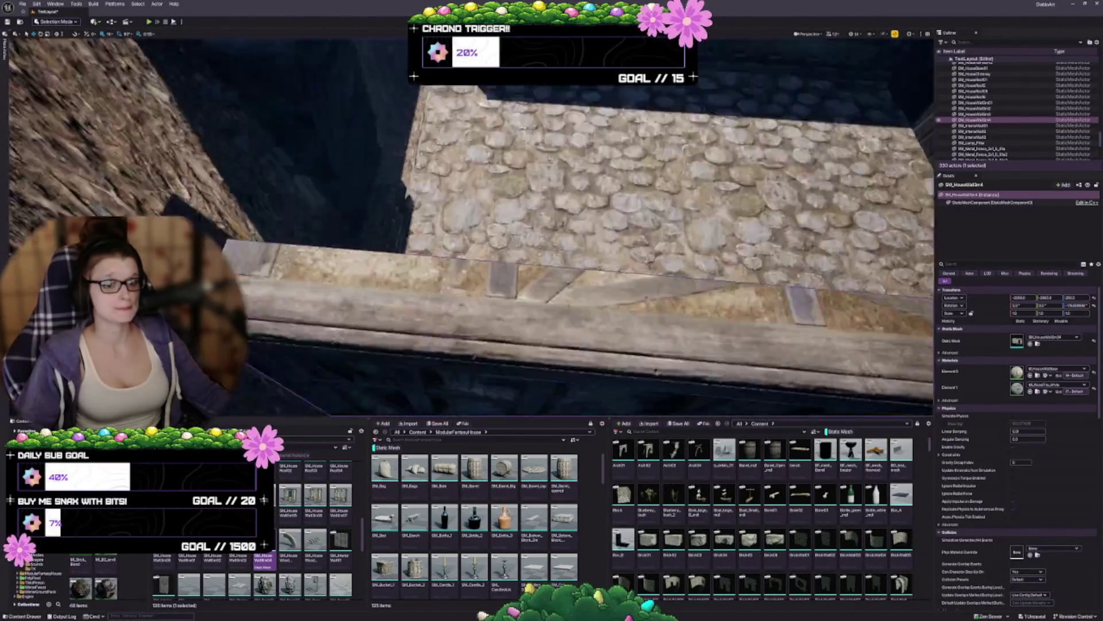
pyautogui.press('s')
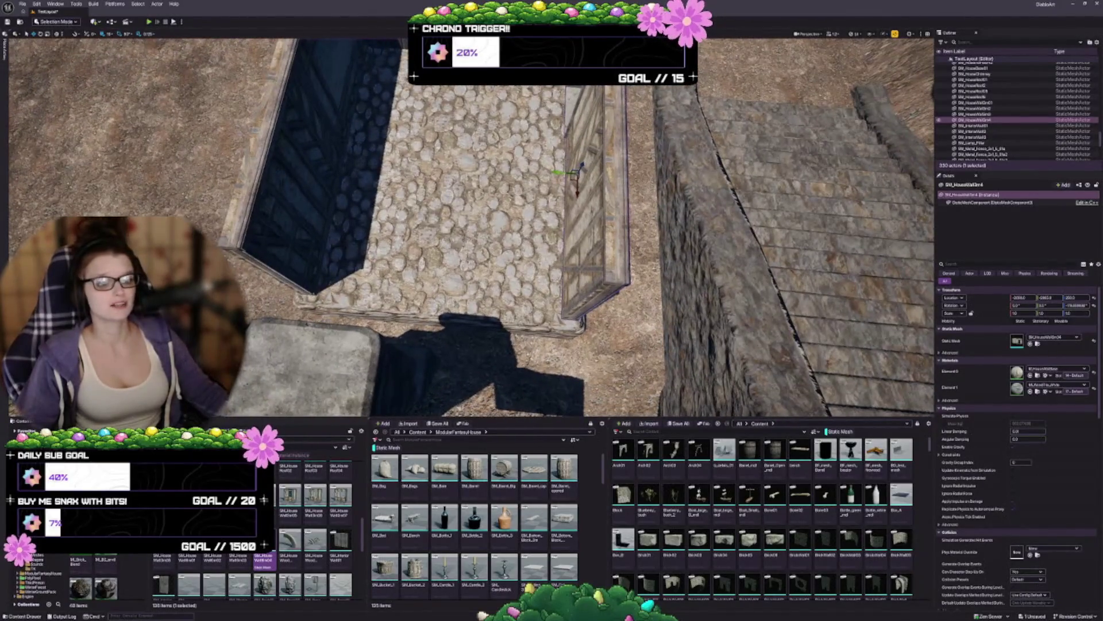
pyautogui.press('s')
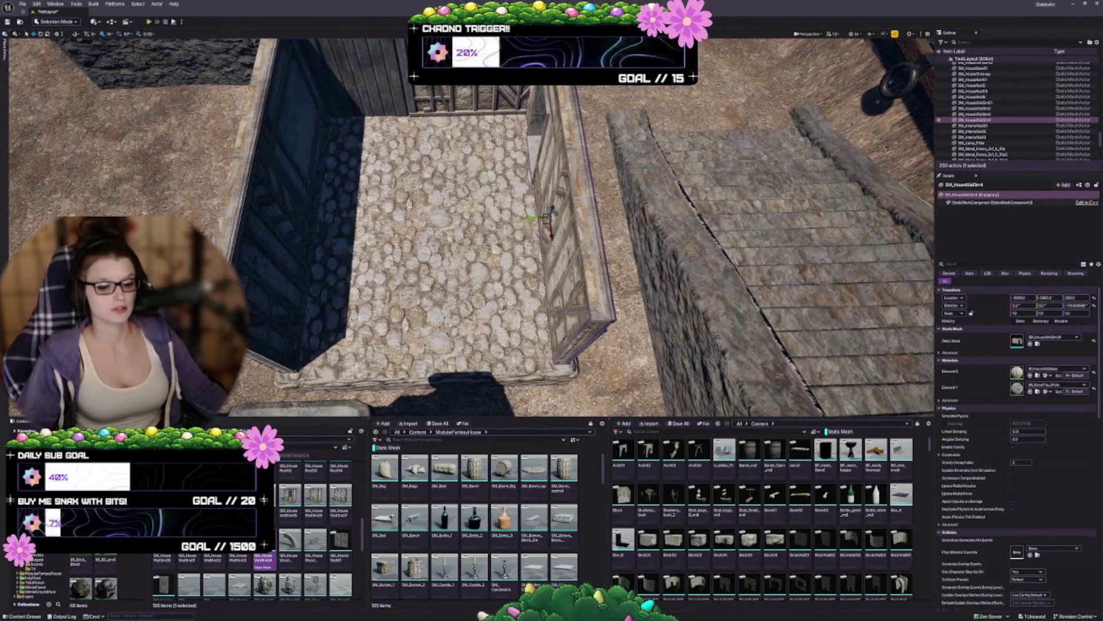
pyautogui.click(305, 231)
pyautogui.moveTo(307, 229)
pyautogui.mouseDown()
pyautogui.moveTo(406, 320)
pyautogui.moveTo(457, 294)
pyautogui.mouseUp()
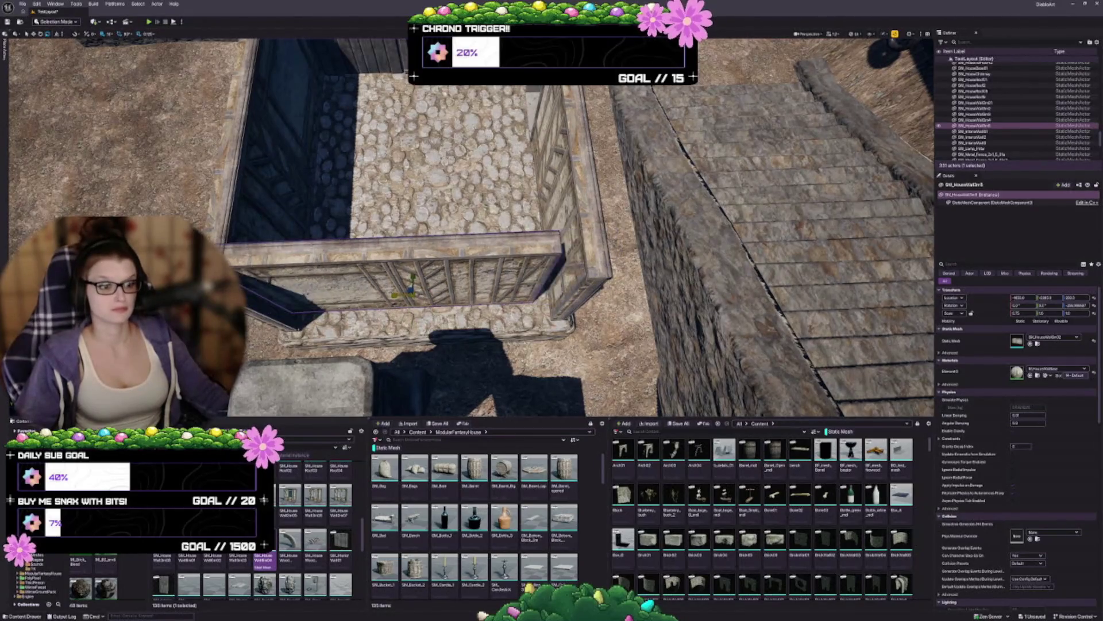
pyautogui.moveTo(391, 294)
pyautogui.mouseDown()
pyautogui.moveTo(454, 253)
pyautogui.moveTo(447, 234)
pyautogui.moveTo(330, 267)
pyautogui.mouseUp()
pyautogui.press('Escape')
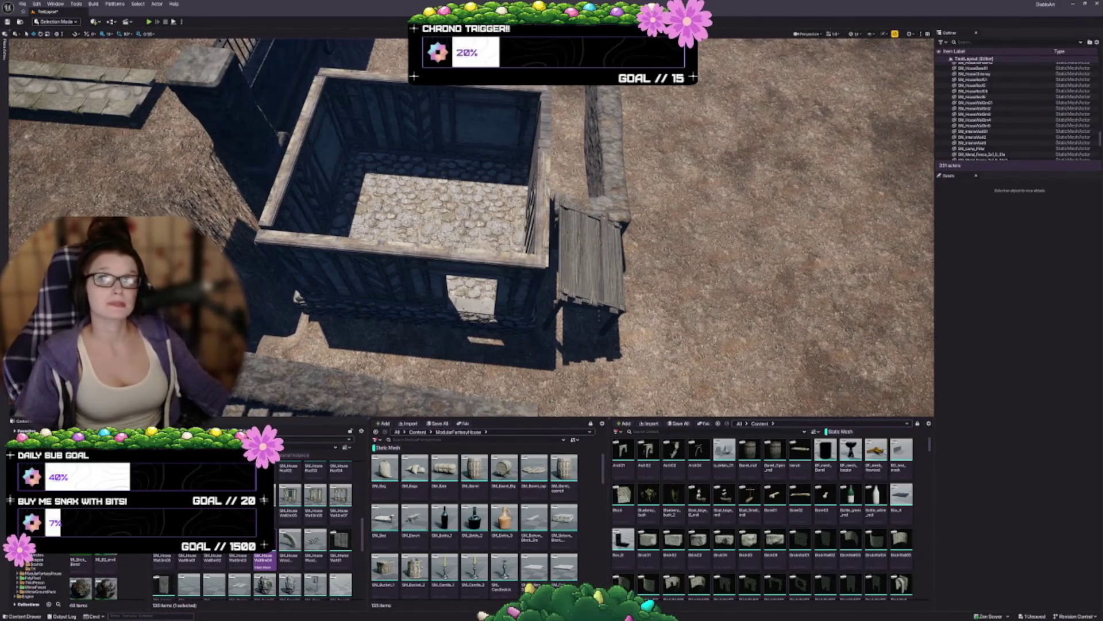